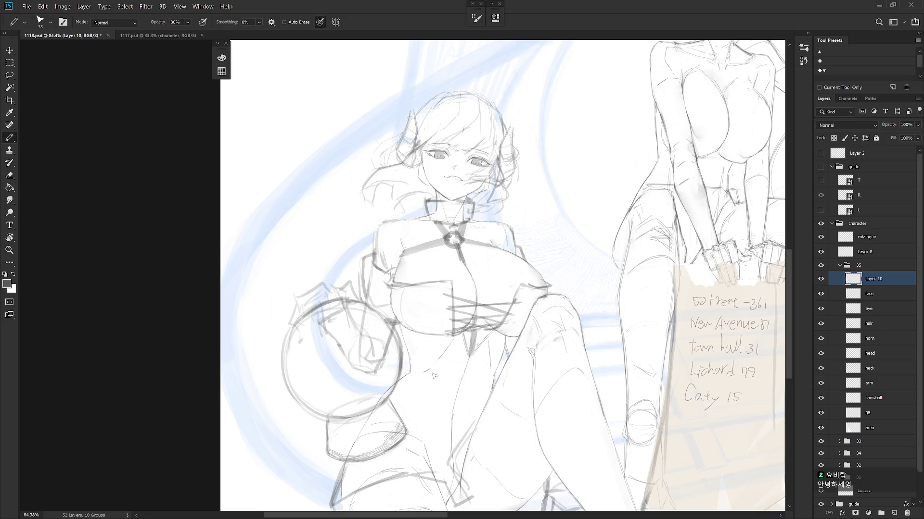
Step: Zoom in on the girl's torso and get the Pencil ready on Layer 10
{"action": "key", "text": "e"}
{"action": "key", "text": "b"}
{"action": "scroll", "coordinate": [517, 317], "scroll_direction": "down", "scroll_amount": 2}
{"action": "scroll", "coordinate": [517, 317], "scroll_direction": "down", "scroll_amount": 2}
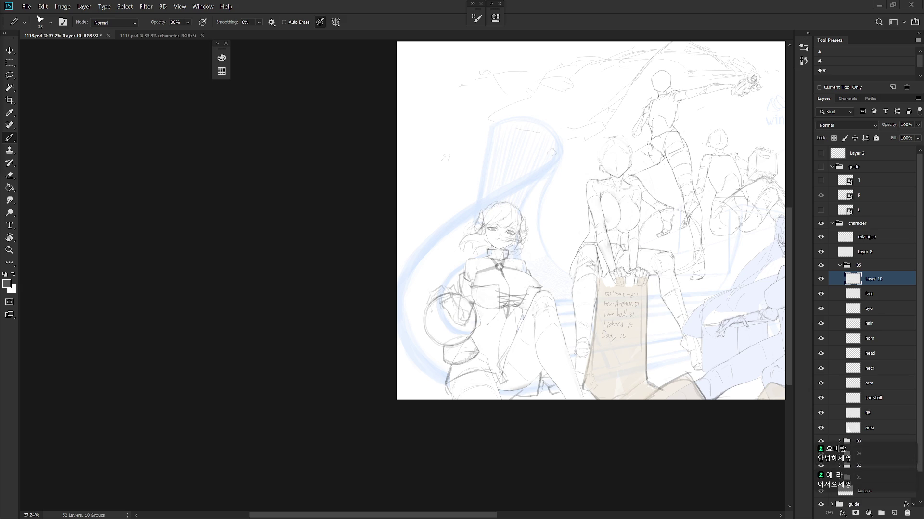
{"action": "scroll", "coordinate": [500, 255], "scroll_direction": "up", "scroll_amount": 5}
{"action": "key", "text": "e"}
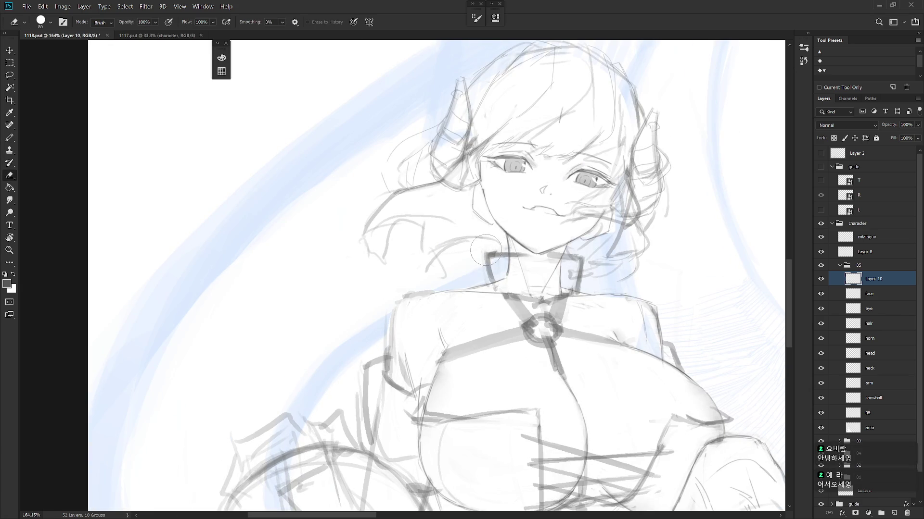
{"action": "scroll", "coordinate": [643, 319], "scroll_direction": "down", "scroll_amount": 3}
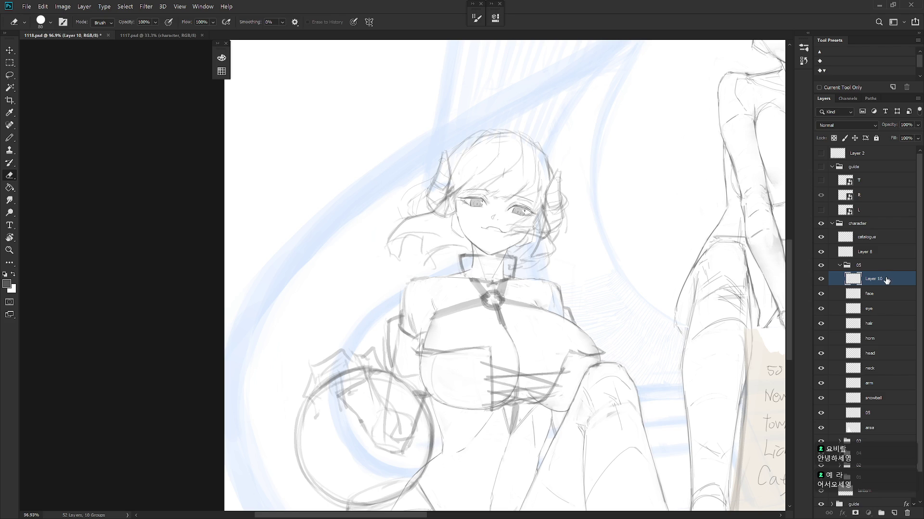
{"action": "scroll", "coordinate": [553, 289], "scroll_direction": "down", "scroll_amount": 4}
{"action": "key", "text": "b"}
{"action": "scroll", "coordinate": [583, 379], "scroll_direction": "down", "scroll_amount": 2}
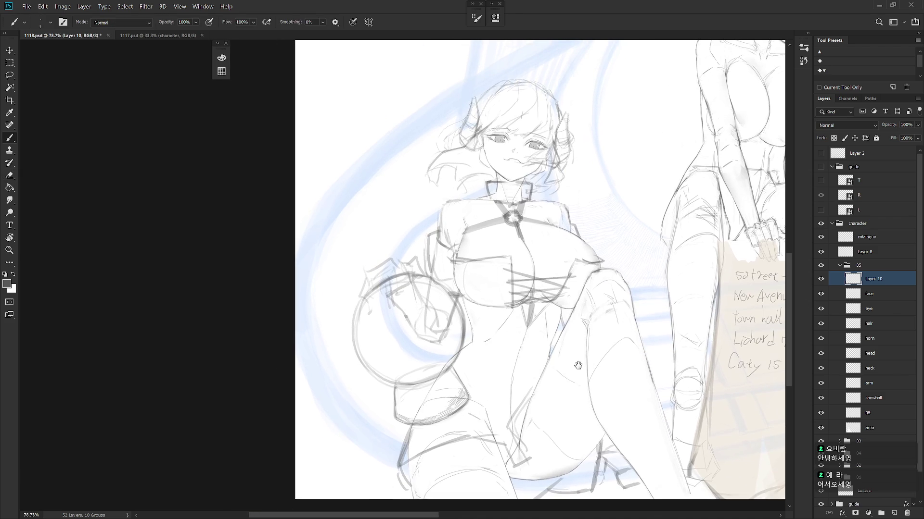
{"action": "key", "text": "shift+b"}
Step: Draw a darker strap line down the torso, redone after an undo, plus a short buckle stroke
{"action": "mouse_move", "coordinate": [529, 315]}
{"action": "left_mouse_down"}
{"action": "mouse_move", "coordinate": [517, 355]}
{"action": "mouse_move", "coordinate": [523, 340]}
{"action": "left_mouse_up"}
{"action": "left_click_drag", "start_coordinate": [523, 345], "coordinate": [516, 361]}
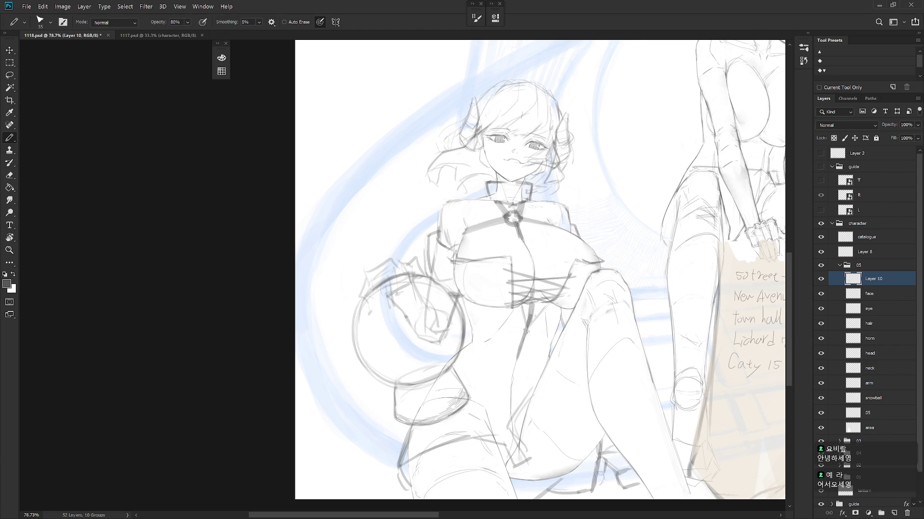
{"action": "key", "text": "ctrl+z"}
{"action": "left_click_drag", "start_coordinate": [529, 315], "coordinate": [517, 357]}
{"action": "mouse_move", "coordinate": [515, 345]}
{"action": "left_mouse_down"}
{"action": "mouse_move", "coordinate": [509, 362]}
{"action": "mouse_move", "coordinate": [529, 342]}
{"action": "mouse_move", "coordinate": [511, 373]}
{"action": "mouse_move", "coordinate": [518, 378]}
{"action": "mouse_move", "coordinate": [520, 357]}
{"action": "left_mouse_up"}
{"action": "key", "text": "shift+b"}
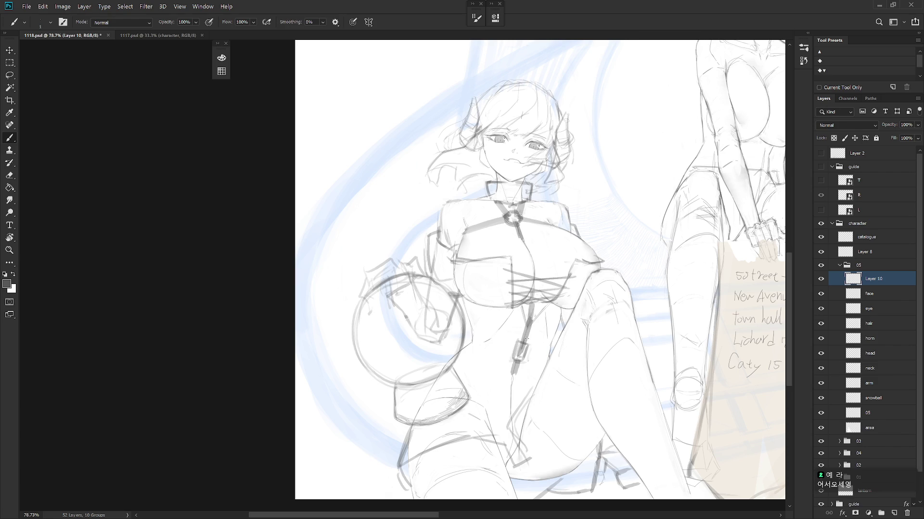
{"action": "key", "text": "l"}
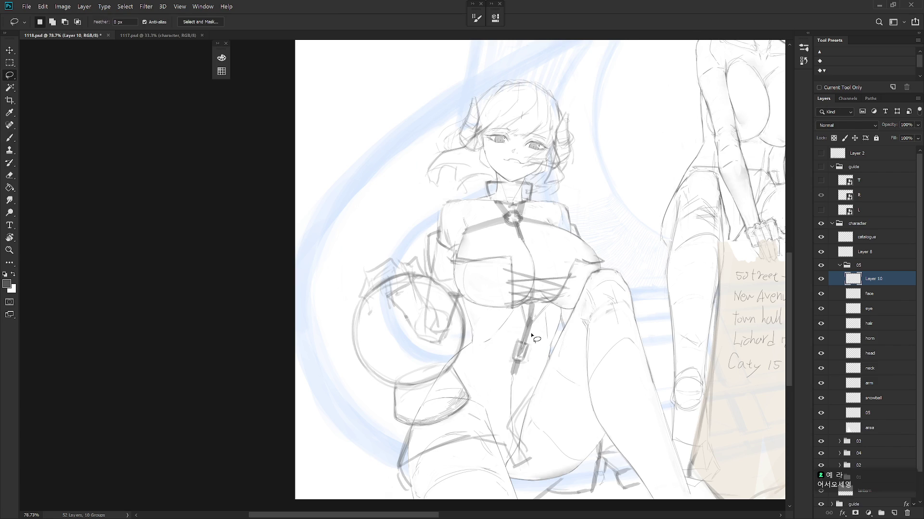
{"action": "key", "text": "b"}
{"action": "key", "text": "e"}
{"action": "key", "text": "l"}
{"action": "key", "text": "b"}
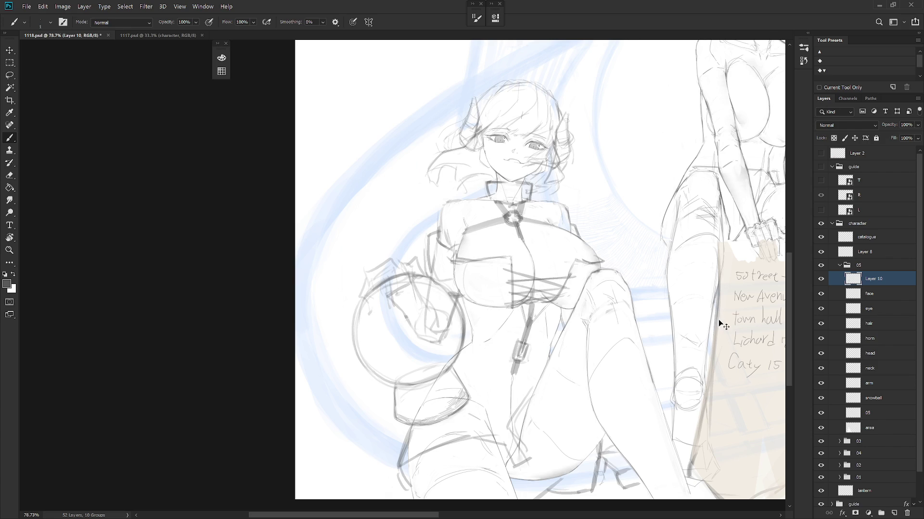
{"action": "scroll", "coordinate": [476, 434], "scroll_direction": "down", "scroll_amount": 4}
{"action": "key", "text": "shift+b"}
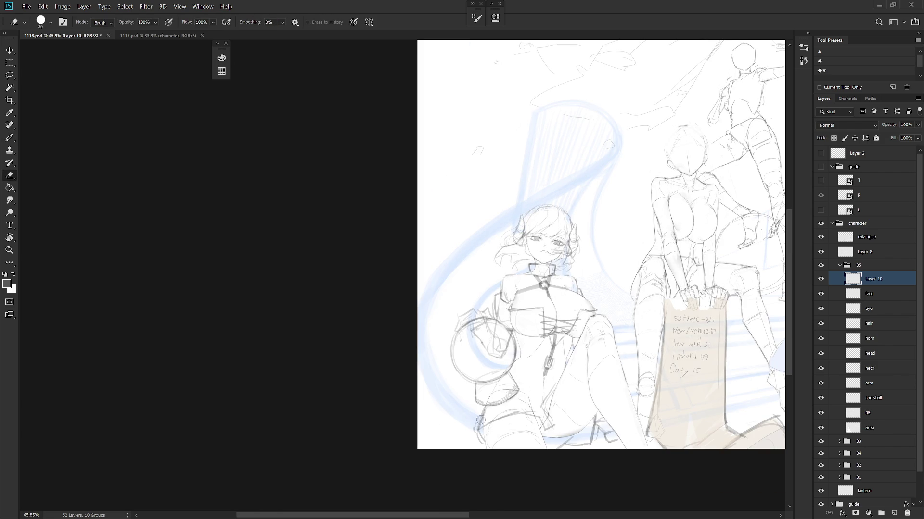
Step: Add a mark near the lower legs and redraw the strap's lower end by the thigh
{"action": "left_click_drag", "start_coordinate": [479, 416], "coordinate": [493, 412]}
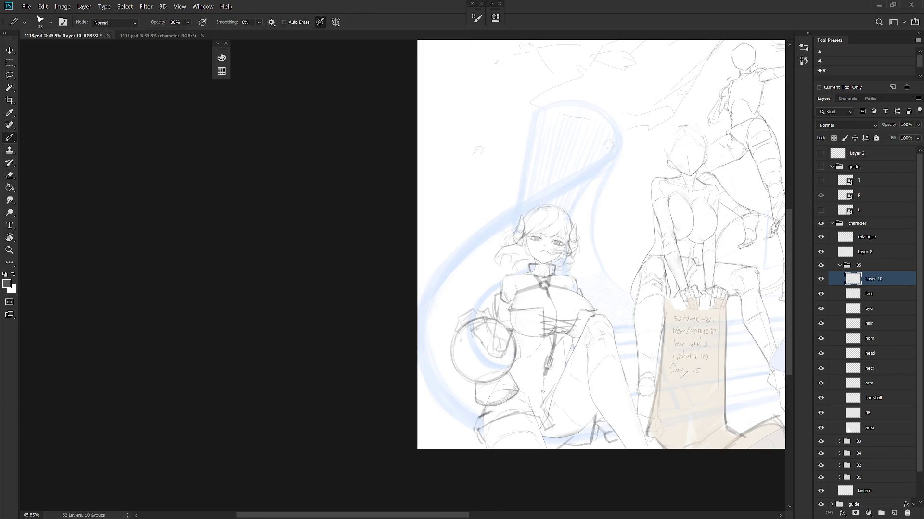
{"action": "scroll", "coordinate": [531, 404], "scroll_direction": "up", "scroll_amount": 3}
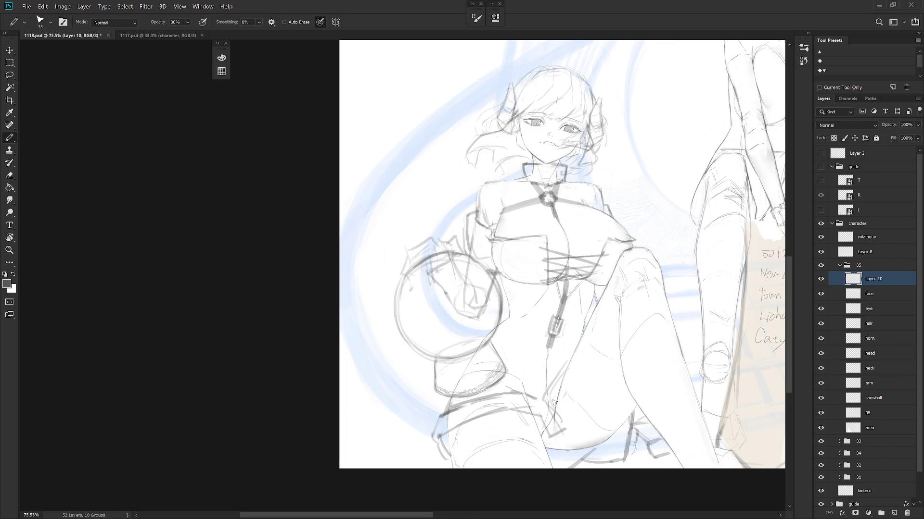
{"action": "key", "text": "e"}
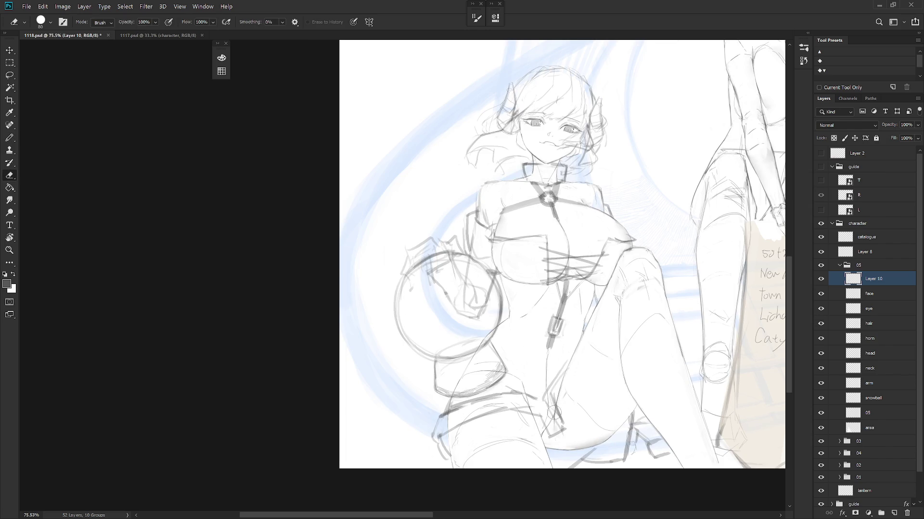
{"action": "key", "text": "b"}
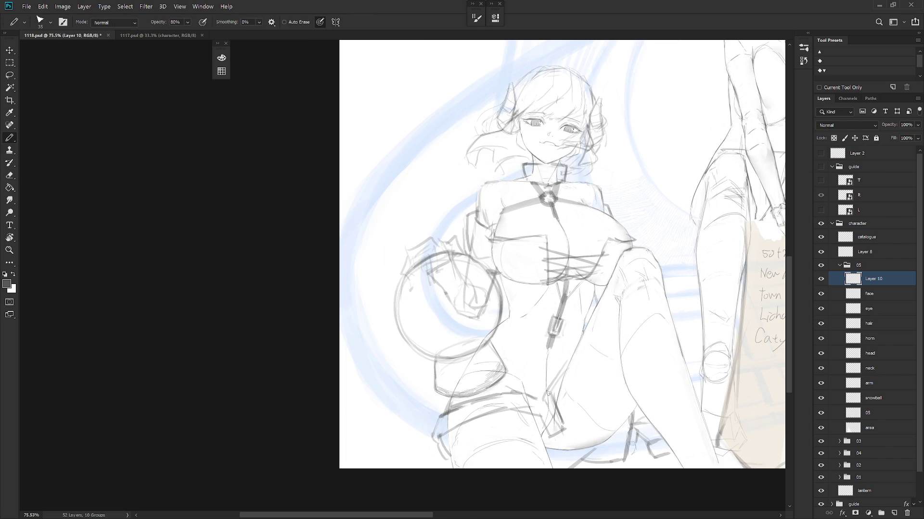
{"action": "key", "text": "e"}
{"action": "key", "text": "b"}
{"action": "mouse_move", "coordinate": [547, 391]}
{"action": "left_mouse_down"}
{"action": "mouse_move", "coordinate": [571, 359]}
{"action": "mouse_move", "coordinate": [549, 393]}
{"action": "mouse_move", "coordinate": [553, 383]}
{"action": "mouse_move", "coordinate": [563, 397]}
{"action": "mouse_move", "coordinate": [566, 380]}
{"action": "left_mouse_up"}
{"action": "key", "text": "e"}
{"action": "key", "text": "b"}
Step: Erase the rough lines near the thigh and redraw the leg line with short pencil strokes
{"action": "key", "text": "e"}
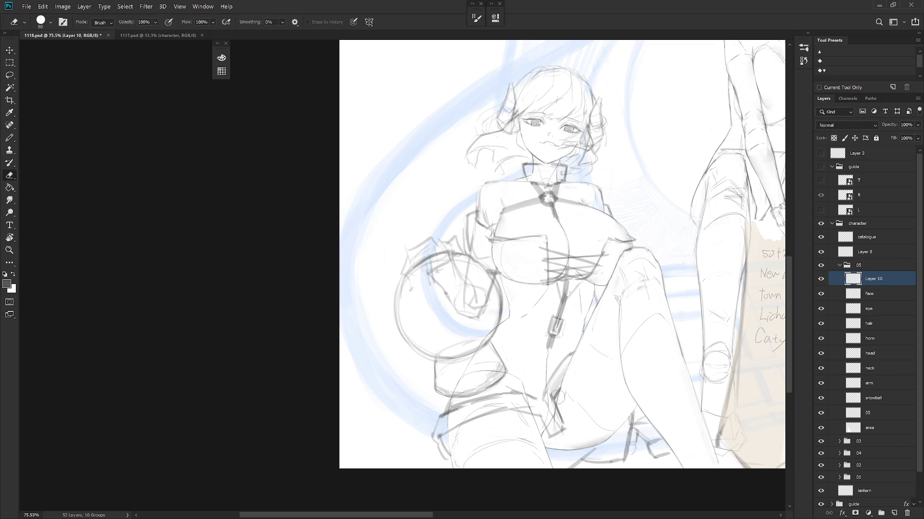
{"action": "key", "text": "b"}
{"action": "key", "text": "e"}
{"action": "mouse_move", "coordinate": [560, 419]}
{"action": "left_mouse_down"}
{"action": "mouse_move", "coordinate": [558, 426]}
{"action": "mouse_move", "coordinate": [550, 416]}
{"action": "mouse_move", "coordinate": [557, 428]}
{"action": "mouse_move", "coordinate": [551, 422]}
{"action": "left_mouse_up"}
{"action": "key", "text": "b"}
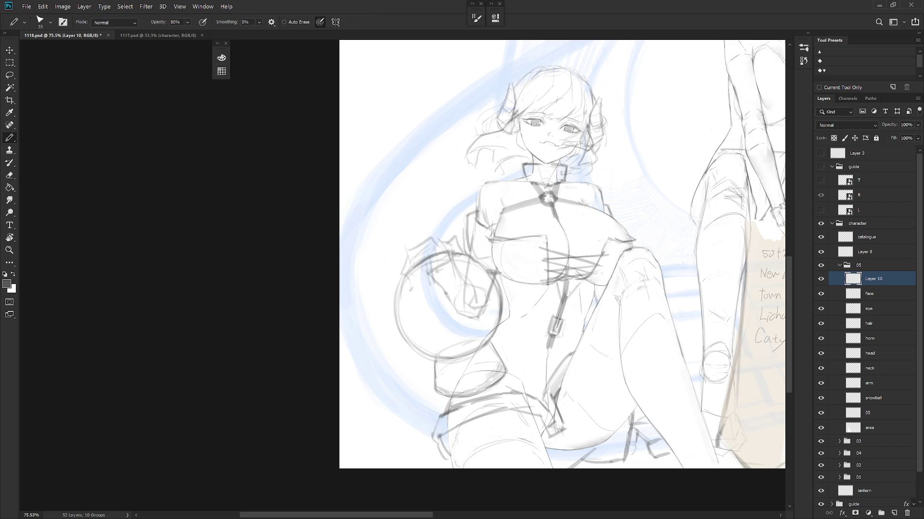
{"action": "mouse_move", "coordinate": [555, 424]}
{"action": "left_mouse_down"}
{"action": "mouse_move", "coordinate": [546, 402]}
{"action": "mouse_move", "coordinate": [555, 422]}
{"action": "left_mouse_up"}
{"action": "key", "text": "e"}
{"action": "key", "text": "b"}
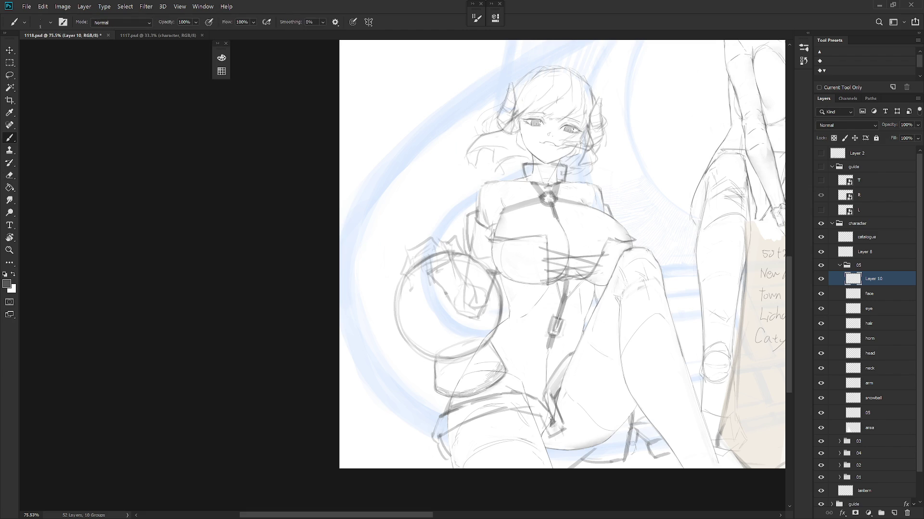
{"action": "left_click_drag", "start_coordinate": [538, 409], "coordinate": [546, 431]}
Step: Zoom out of the sketch and switch to the 1117.psd colour reference
{"action": "key", "text": "e"}
{"action": "key", "text": "b"}
{"action": "key", "text": "e"}
{"action": "key", "text": "b"}
{"action": "key", "text": "e"}
{"action": "key", "text": "b"}
{"action": "key", "text": "e"}
{"action": "key", "text": "b"}
{"action": "left_click_drag", "start_coordinate": [585, 332], "coordinate": [606, 376]}
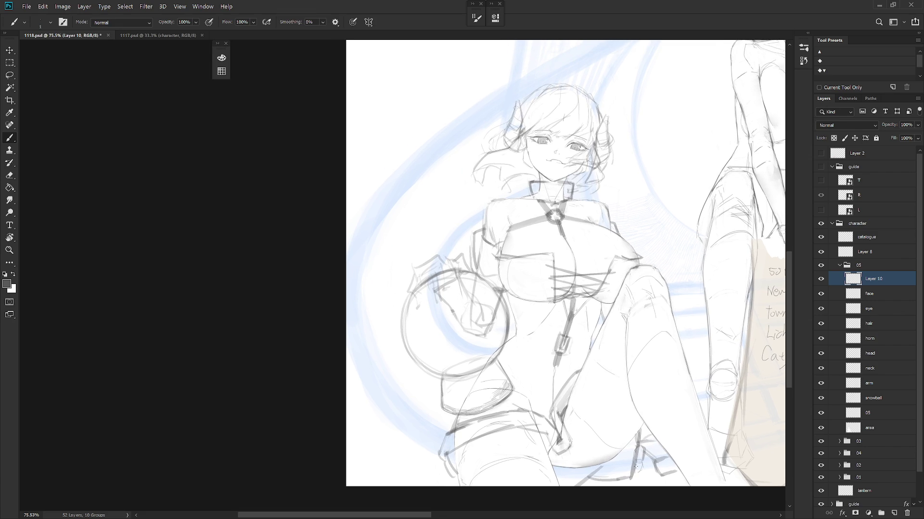
{"action": "scroll", "coordinate": [635, 466], "scroll_direction": "down", "scroll_amount": 3}
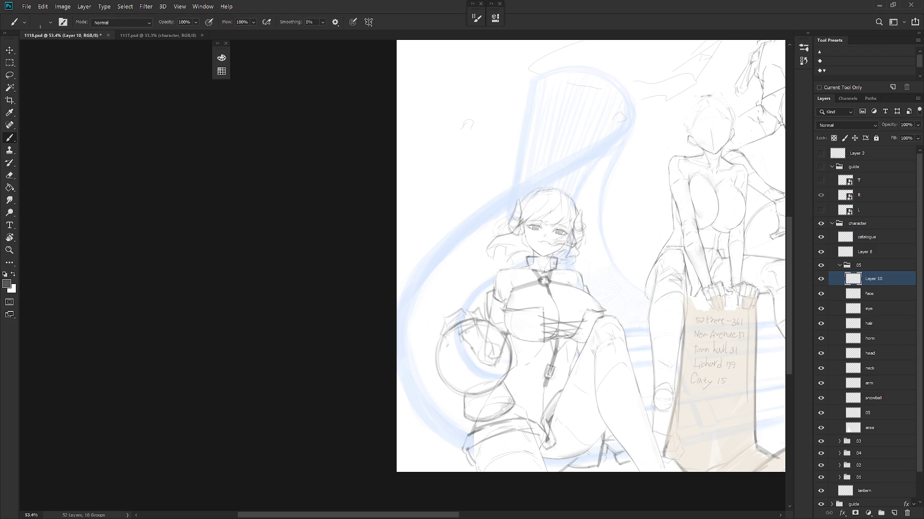
{"action": "key", "text": "ctrl+Tab"}
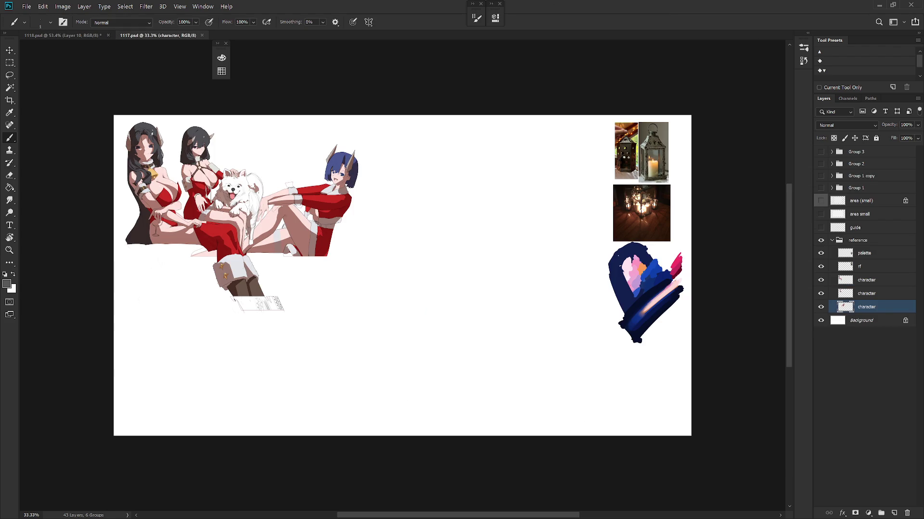
{"action": "key", "text": "ctrl+Tab"}
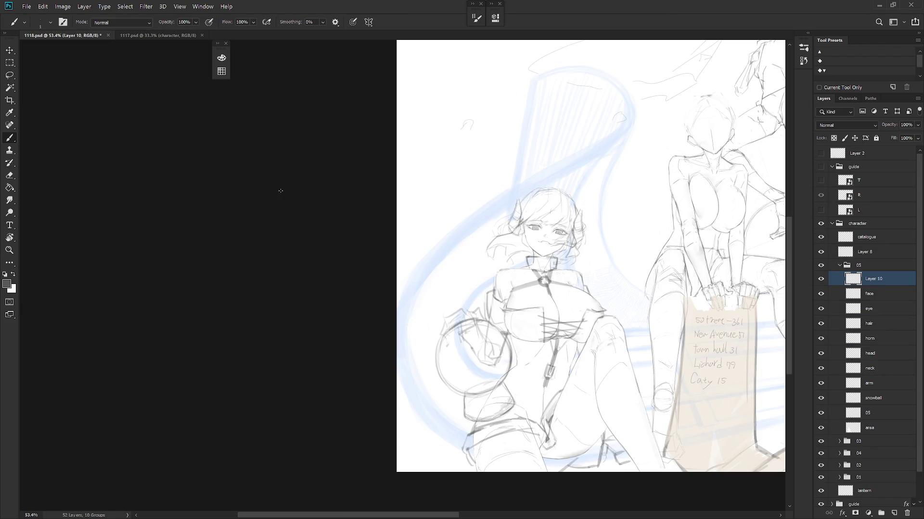
{"action": "key", "text": "l"}
{"action": "mouse_move", "coordinate": [554, 392]}
{"action": "left_mouse_down"}
{"action": "mouse_move", "coordinate": [561, 356]}
{"action": "mouse_move", "coordinate": [556, 395]}
{"action": "left_mouse_up"}
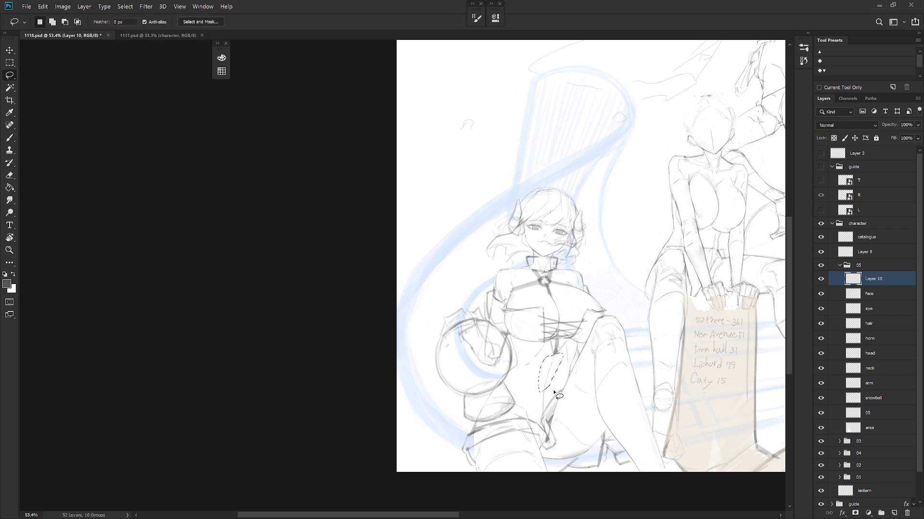
{"action": "scroll", "coordinate": [555, 385], "scroll_direction": "up", "scroll_amount": 3}
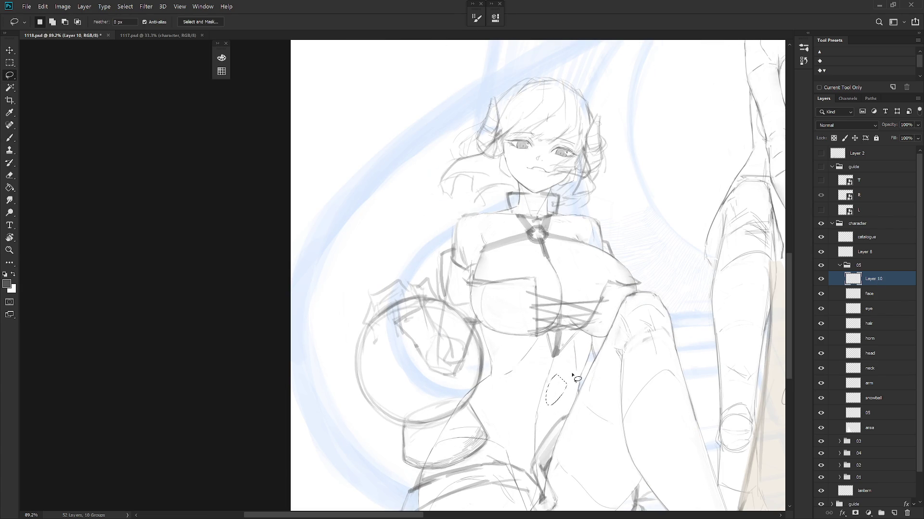
{"action": "scroll", "coordinate": [571, 388], "scroll_direction": "down", "scroll_amount": 2}
{"action": "key", "text": "b"}
{"action": "scroll", "coordinate": [572, 385], "scroll_direction": "down", "scroll_amount": 3}
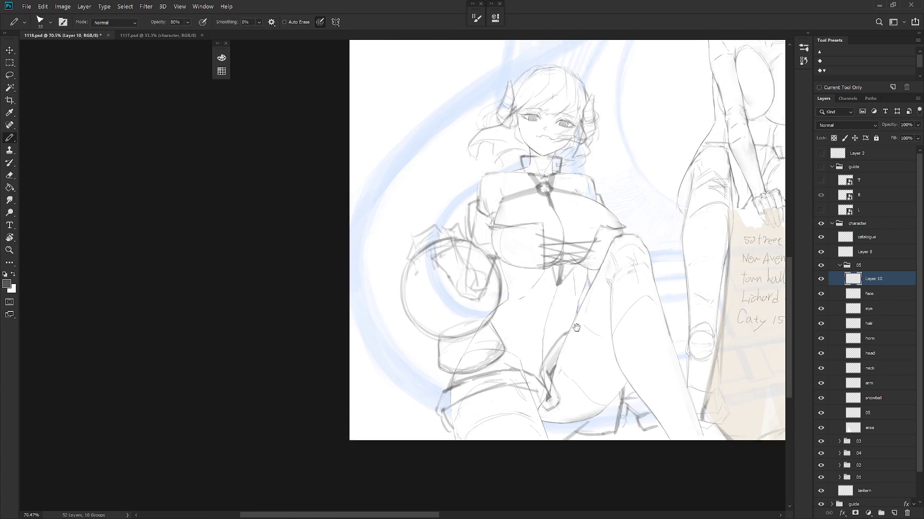
{"action": "left_click_drag", "start_coordinate": [511, 381], "coordinate": [503, 415]}
{"action": "key", "text": "ctrl+z"}
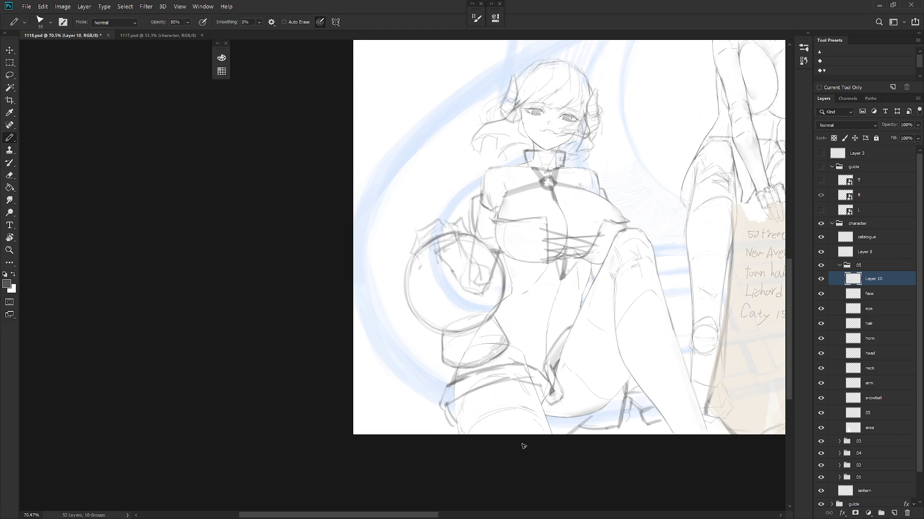
{"action": "key", "text": "ctrl+Tab"}
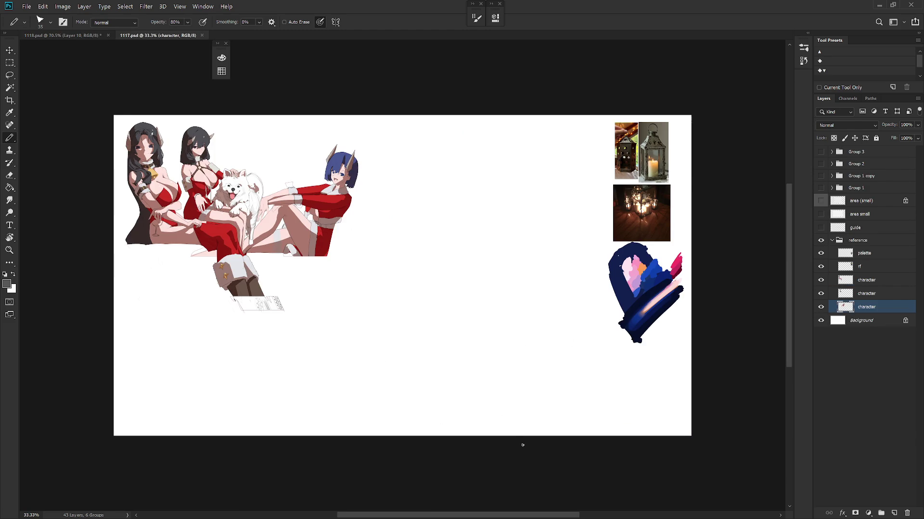
{"action": "key", "text": "ctrl+Tab"}
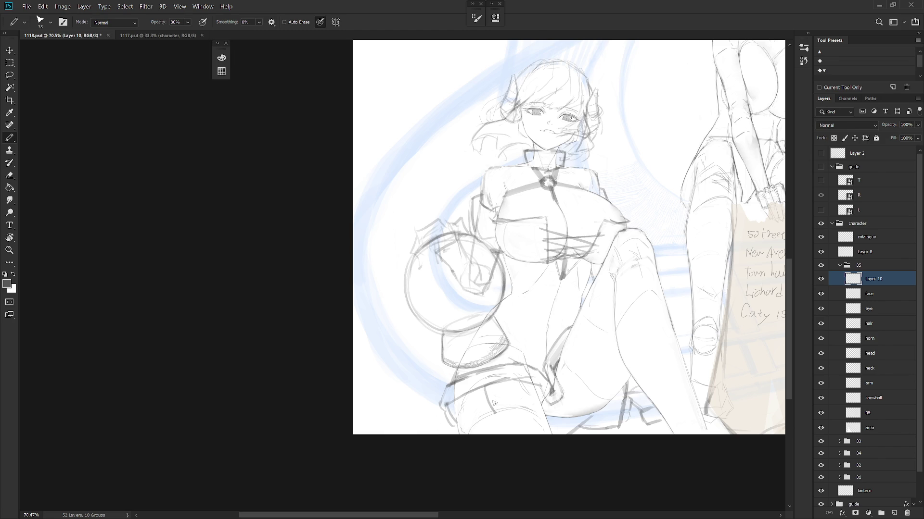
{"action": "mouse_move", "coordinate": [484, 380]}
{"action": "left_mouse_down"}
{"action": "mouse_move", "coordinate": [487, 412]}
{"action": "mouse_move", "coordinate": [500, 378]}
{"action": "mouse_move", "coordinate": [507, 378]}
{"action": "mouse_move", "coordinate": [499, 410]}
{"action": "mouse_move", "coordinate": [507, 416]}
{"action": "mouse_move", "coordinate": [498, 394]}
{"action": "mouse_move", "coordinate": [500, 407]}
{"action": "mouse_move", "coordinate": [510, 399]}
{"action": "left_mouse_up"}
Step: Add vertical strokes to the thigh strap and erase a small patch of thigh lines
{"action": "key", "text": "e"}
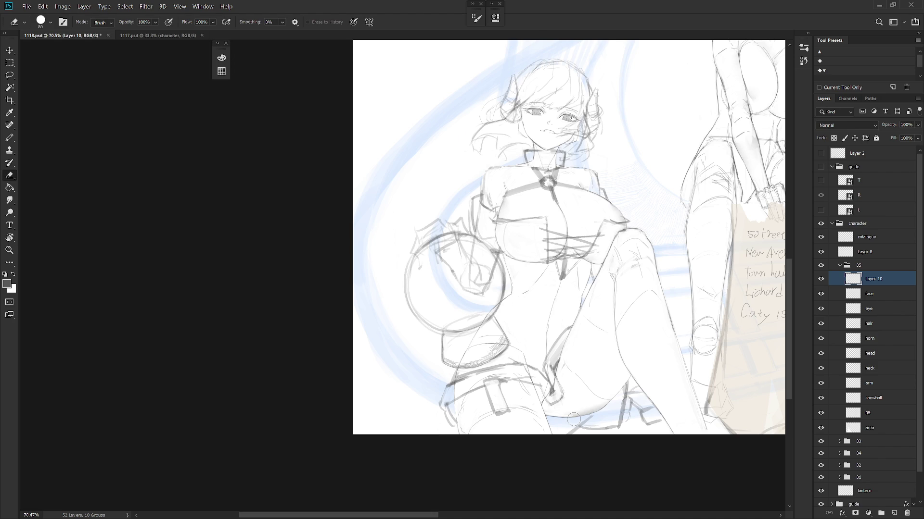
{"action": "scroll", "coordinate": [572, 421], "scroll_direction": "down", "scroll_amount": 3}
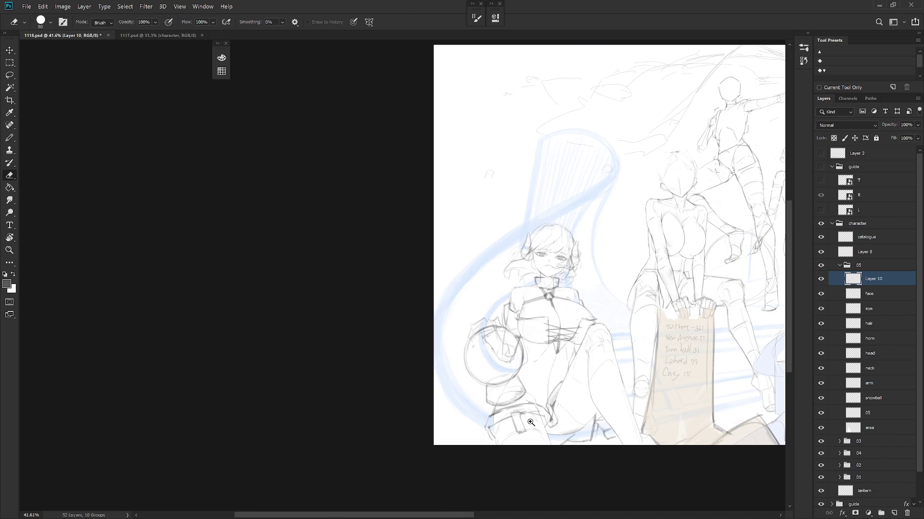
{"action": "scroll", "coordinate": [562, 450], "scroll_direction": "up", "scroll_amount": 3}
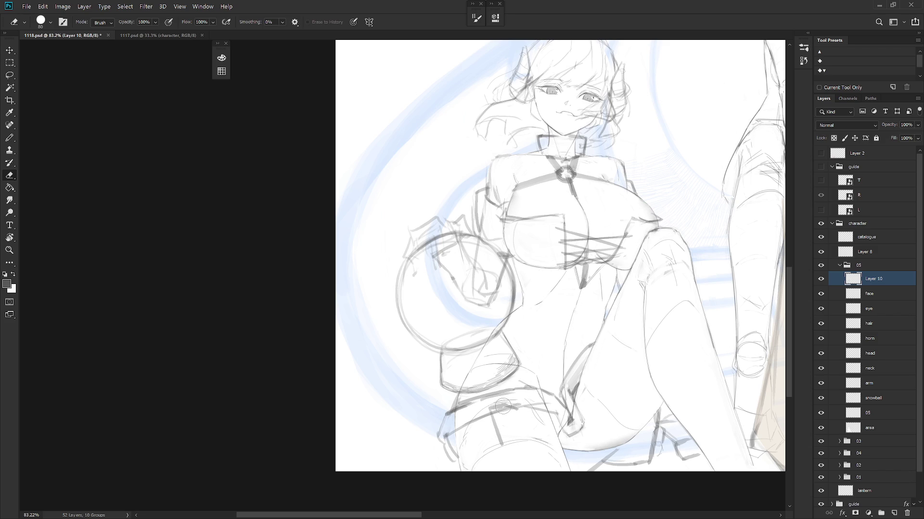
{"action": "key", "text": "b"}
{"action": "left_click_drag", "start_coordinate": [501, 414], "coordinate": [507, 444]}
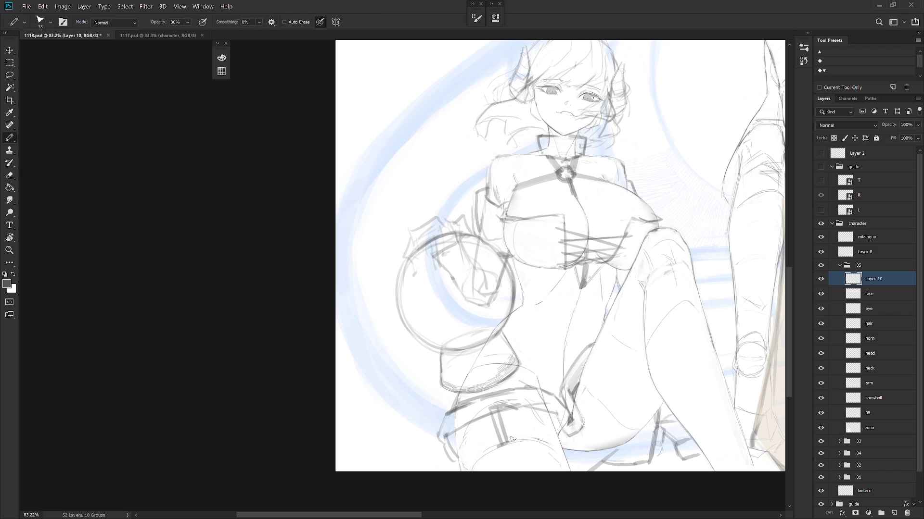
{"action": "key", "text": "e"}
{"action": "key", "text": "b"}
{"action": "key", "text": "e"}
{"action": "left_click_drag", "start_coordinate": [505, 409], "coordinate": [513, 410]}
{"action": "key", "text": "b"}
{"action": "key", "text": "shift+b"}
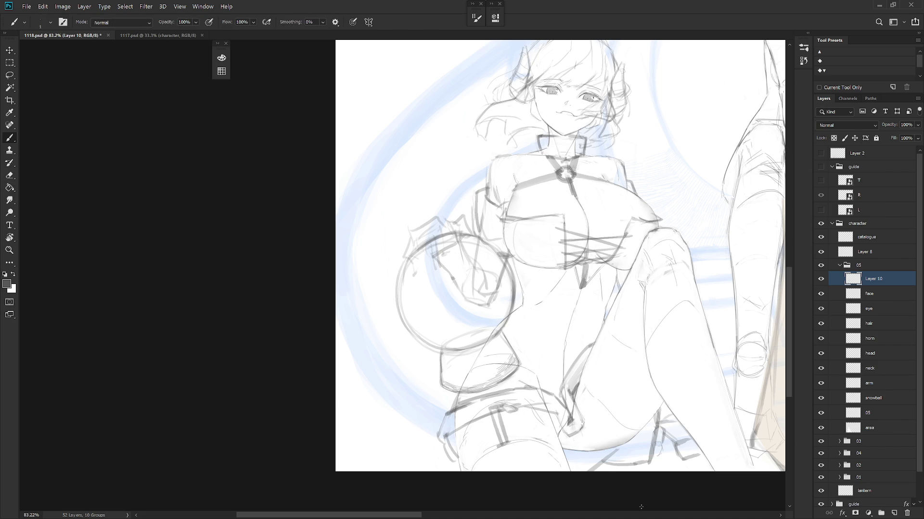
{"action": "key", "text": "shift+b"}
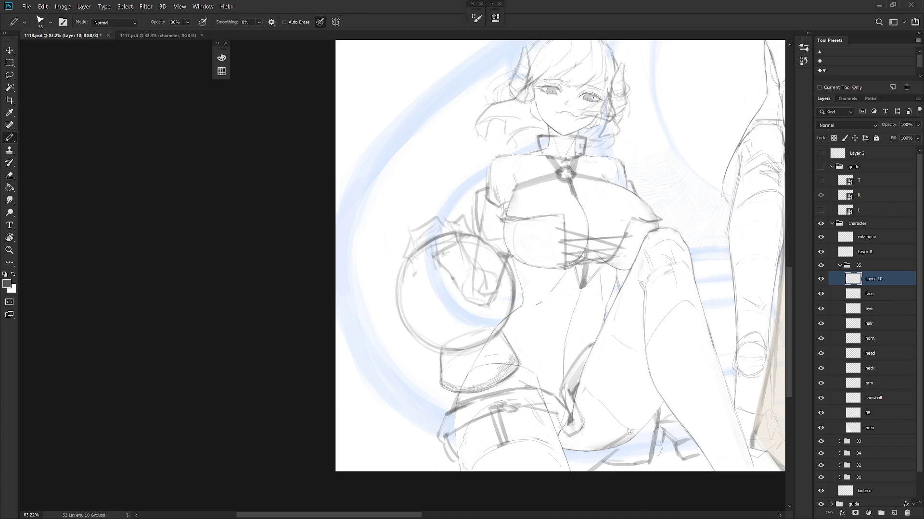
Step: Darken the lower thigh contour and draw a curved contour line on the leg
{"action": "left_click_drag", "start_coordinate": [613, 442], "coordinate": [641, 429]}
{"action": "key", "text": "e"}
{"action": "key", "text": "b"}
{"action": "key", "text": "shift+b"}
{"action": "key", "text": "b"}
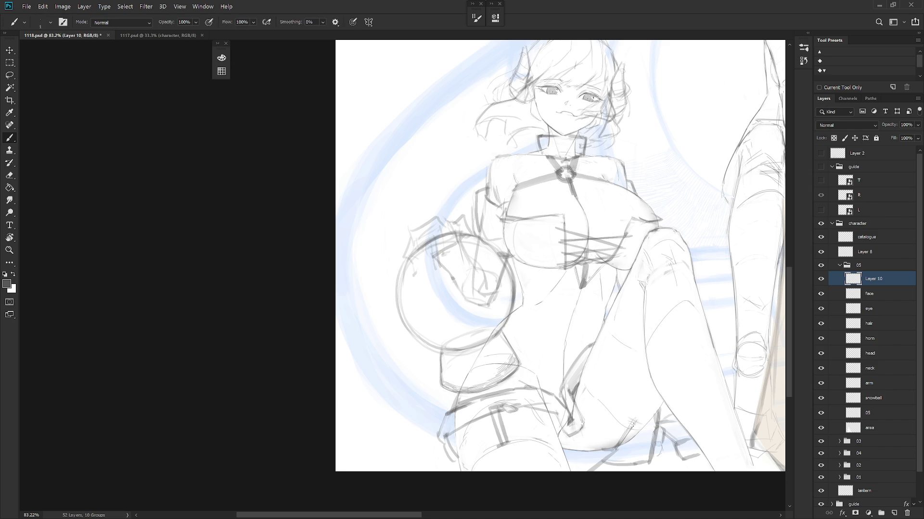
{"action": "key", "text": "shift+b"}
{"action": "left_click_drag", "start_coordinate": [592, 350], "coordinate": [609, 392]}
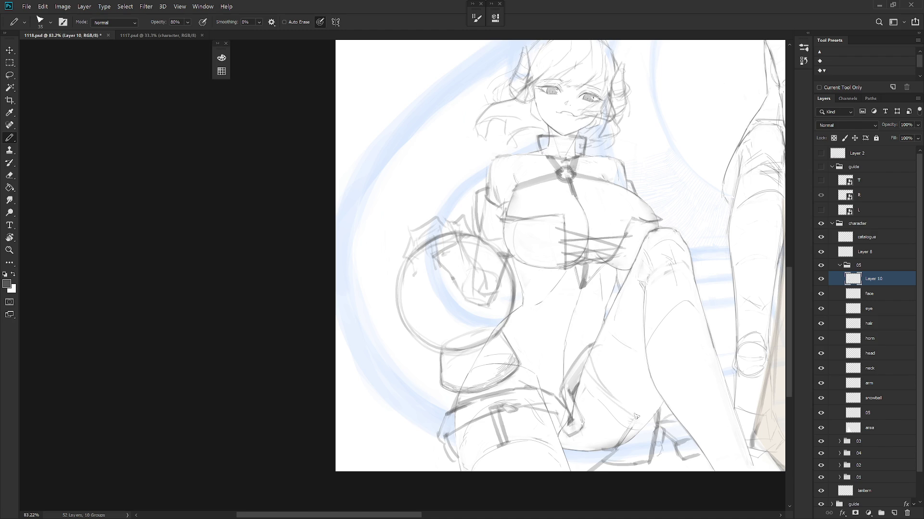
{"action": "key", "text": "e"}
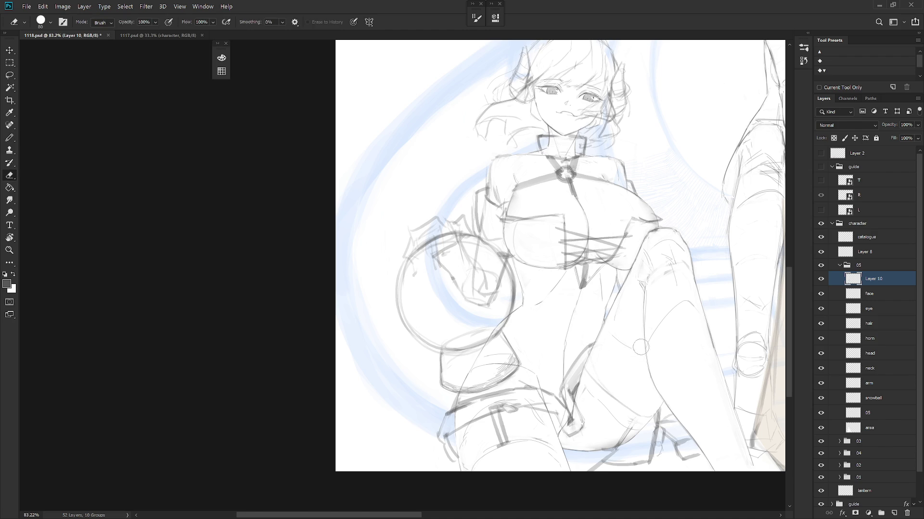
Step: Lasso the stray lines inside the raised thigh, delete them and deselect
{"action": "key", "text": "l"}
{"action": "mouse_move", "coordinate": [650, 418]}
{"action": "left_mouse_down"}
{"action": "mouse_move", "coordinate": [598, 364]}
{"action": "mouse_move", "coordinate": [583, 379]}
{"action": "left_mouse_up"}
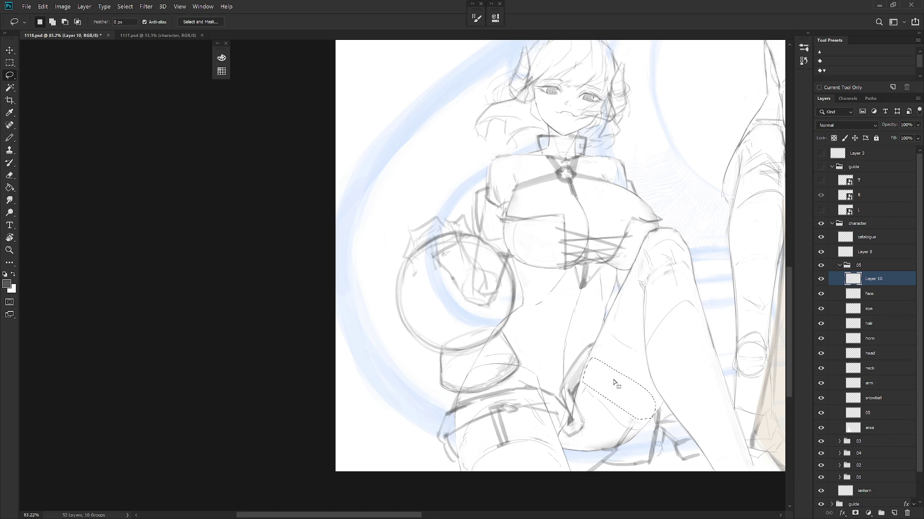
{"action": "key", "text": "ctrl+d"}
{"action": "key", "text": "e"}
{"action": "key", "text": "b"}
{"action": "key", "text": "e"}
{"action": "key", "text": "b"}
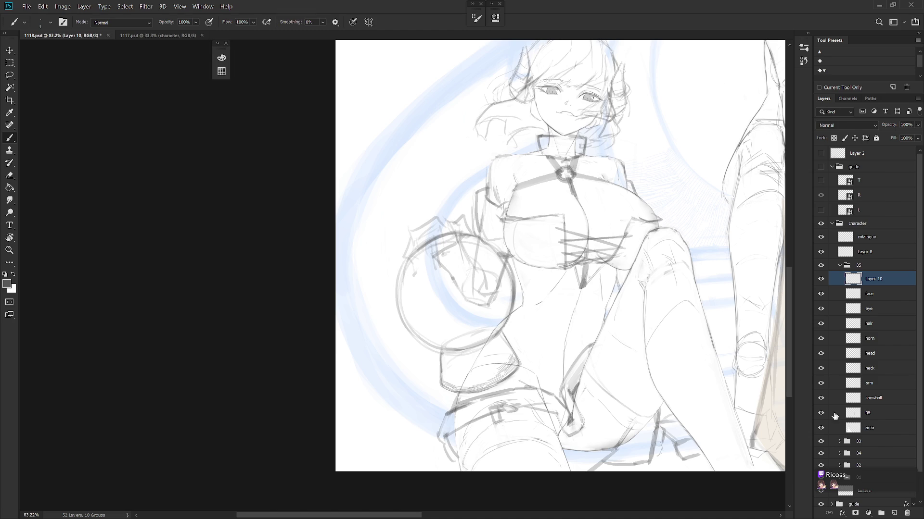
{"action": "scroll", "coordinate": [587, 432], "scroll_direction": "down", "scroll_amount": 3}
{"action": "scroll", "coordinate": [587, 432], "scroll_direction": "up", "scroll_amount": 3}
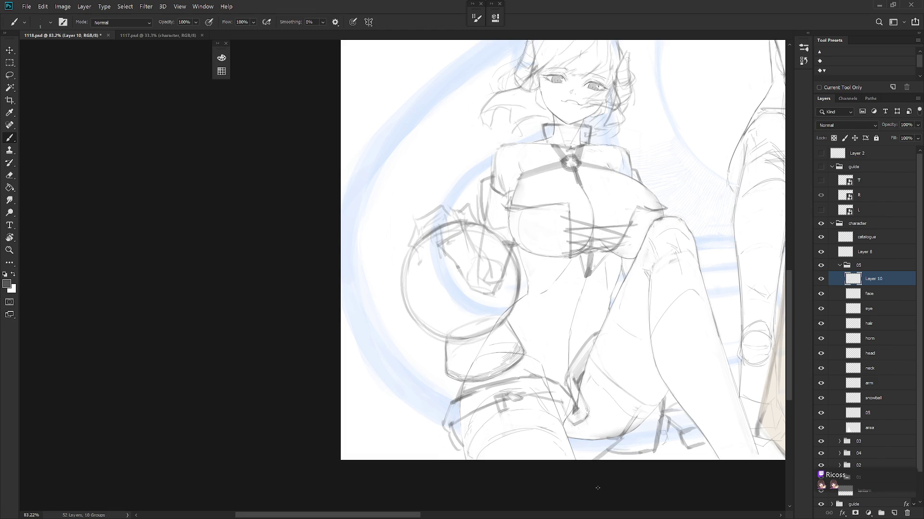
{"action": "scroll", "coordinate": [597, 489], "scroll_direction": "down", "scroll_amount": 1}
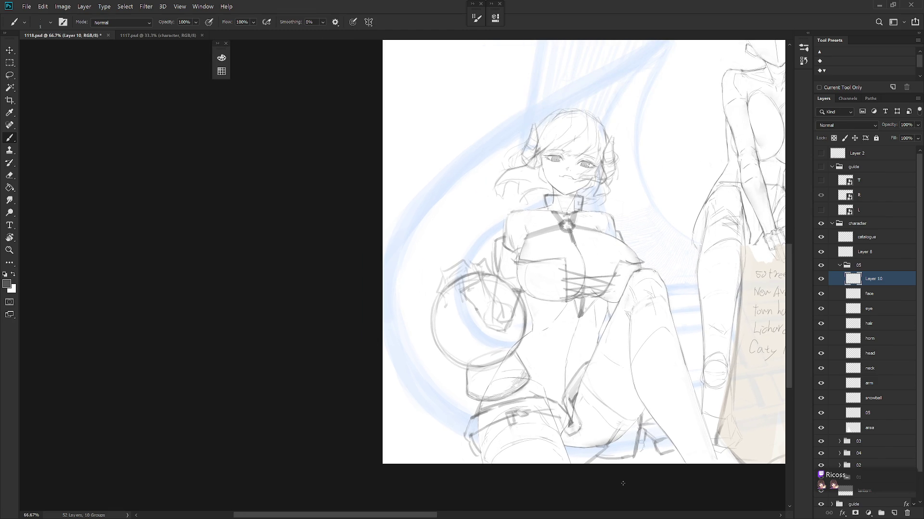
Step: Pan and zoom to the girl's hip and draw a short pencil line along it
{"action": "left_click_drag", "start_coordinate": [643, 407], "coordinate": [515, 459]}
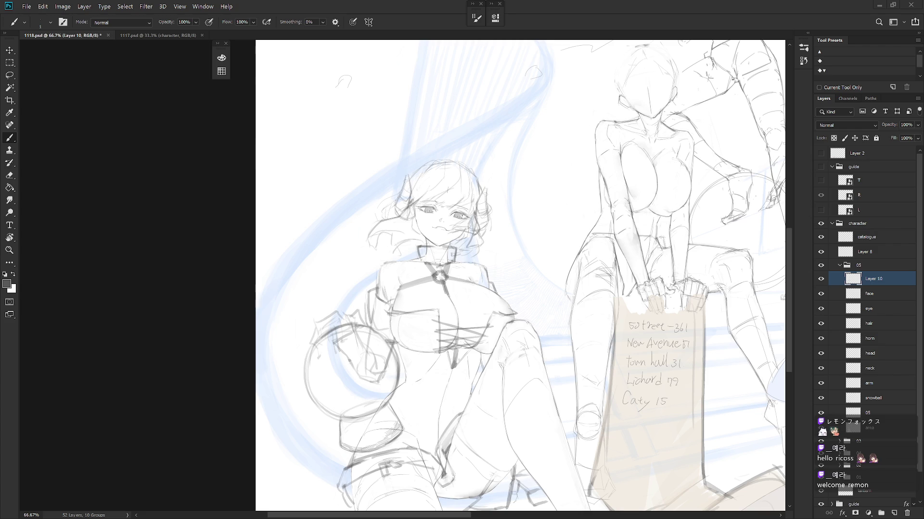
{"action": "scroll", "coordinate": [581, 194], "scroll_direction": "down", "scroll_amount": 2}
{"action": "key", "text": "shift+b"}
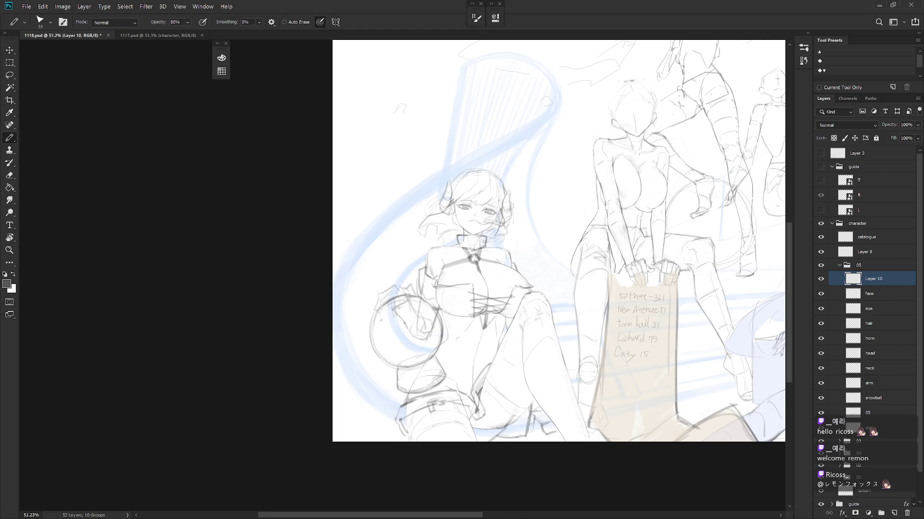
{"action": "scroll", "coordinate": [456, 380], "scroll_direction": "up", "scroll_amount": 2}
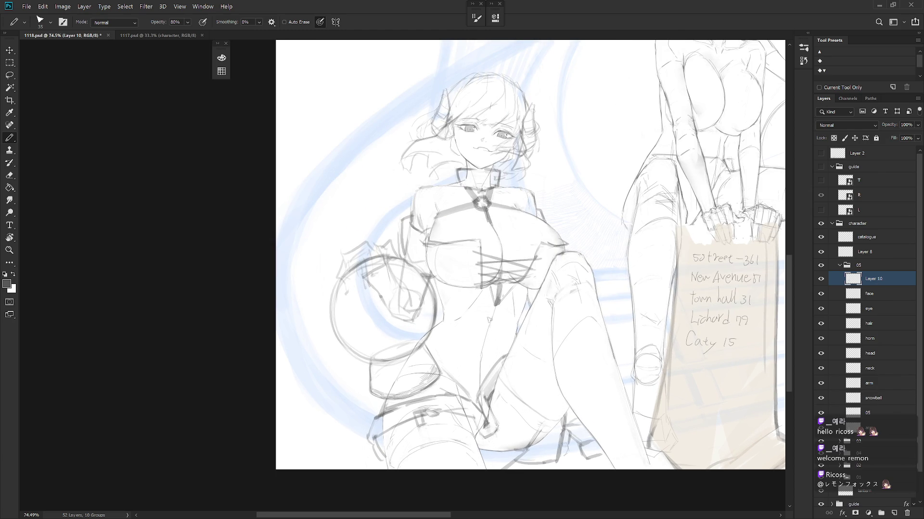
{"action": "left_click_drag", "start_coordinate": [450, 357], "coordinate": [459, 379]}
Step: Paint a short, faint vertical brush stroke on the girl's torso
{"action": "key", "text": "b"}
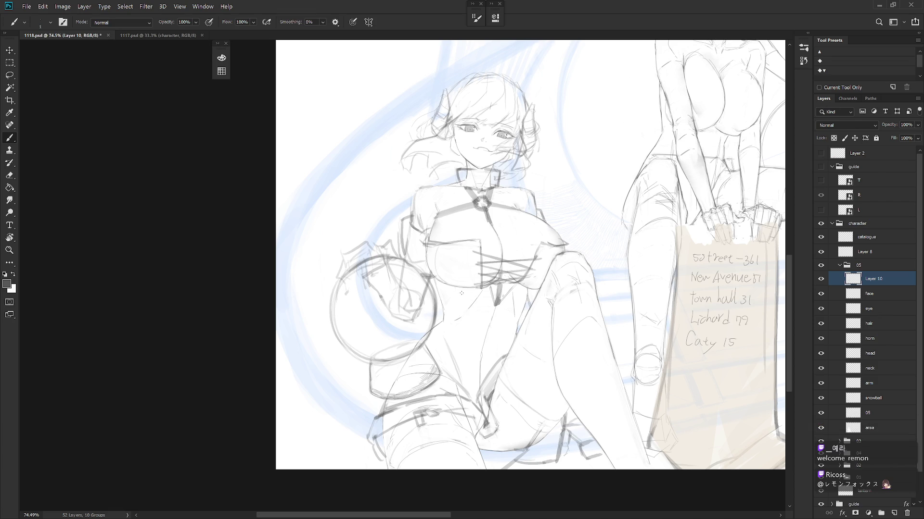
{"action": "left_click_drag", "start_coordinate": [460, 298], "coordinate": [463, 314]}
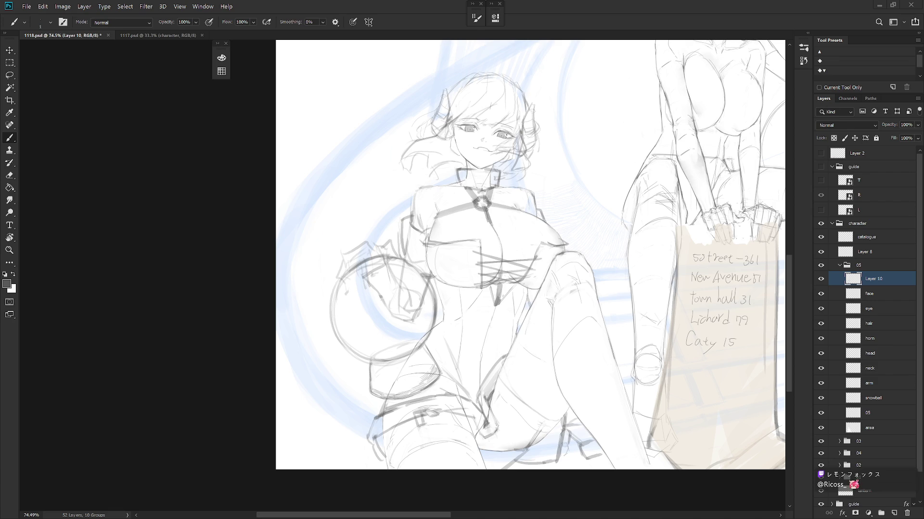
Step: With the canvas tilted, hatch and paint a grey waist belt band
{"action": "key", "text": "shift+b"}
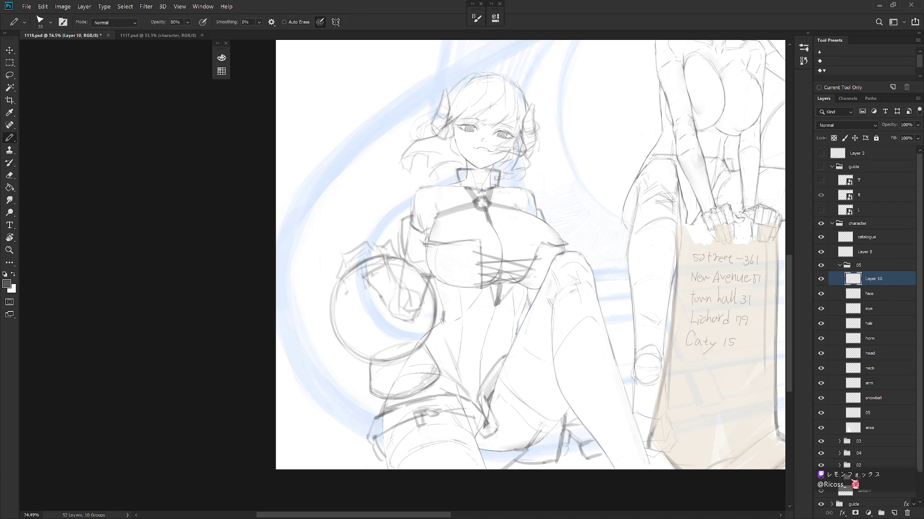
{"action": "key", "text": "r"}
{"action": "left_click_drag", "start_coordinate": [466, 397], "coordinate": [515, 353]}
{"action": "mouse_move", "coordinate": [465, 287]}
{"action": "left_mouse_down"}
{"action": "mouse_move", "coordinate": [502, 284]}
{"action": "mouse_move", "coordinate": [458, 292]}
{"action": "mouse_move", "coordinate": [503, 293]}
{"action": "mouse_move", "coordinate": [489, 295]}
{"action": "left_mouse_up"}
{"action": "mouse_move", "coordinate": [520, 278]}
{"action": "left_mouse_down"}
{"action": "mouse_move", "coordinate": [514, 284]}
{"action": "mouse_move", "coordinate": [527, 283]}
{"action": "left_mouse_up"}
{"action": "key", "text": "Escape"}
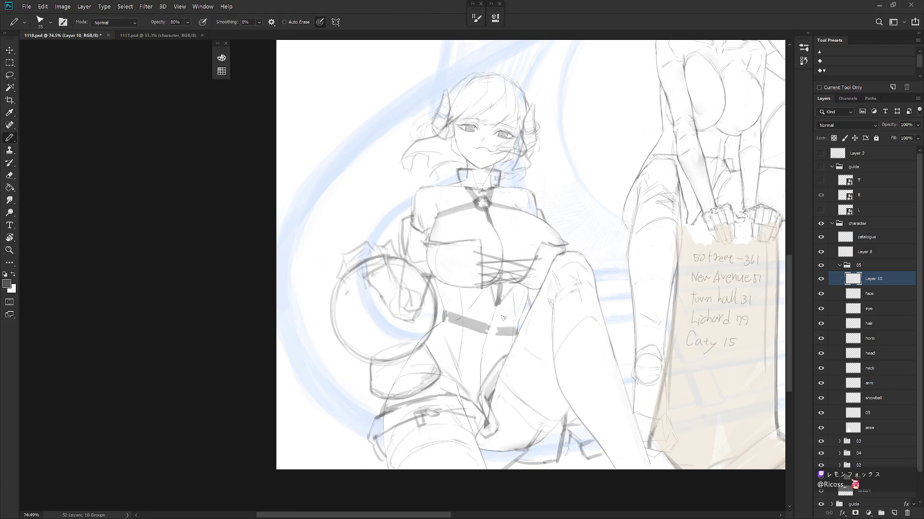
Step: Draw the centre seam down the bodice, undoing a misplaced stroke, and darken around the belt
{"action": "mouse_move", "coordinate": [495, 300]}
{"action": "left_mouse_down"}
{"action": "mouse_move", "coordinate": [491, 331]}
{"action": "mouse_move", "coordinate": [499, 301]}
{"action": "left_mouse_up"}
{"action": "mouse_move", "coordinate": [486, 336]}
{"action": "left_mouse_down"}
{"action": "mouse_move", "coordinate": [487, 369]}
{"action": "mouse_move", "coordinate": [493, 336]}
{"action": "mouse_move", "coordinate": [494, 363]}
{"action": "left_mouse_up"}
{"action": "key", "text": "ctrl+z"}
{"action": "scroll", "coordinate": [506, 393], "scroll_direction": "down", "scroll_amount": 5}
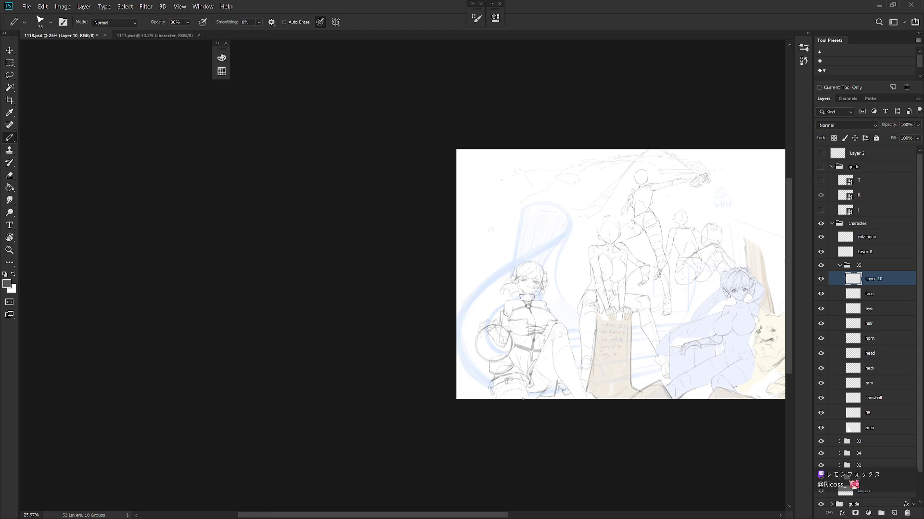
{"action": "scroll", "coordinate": [532, 350], "scroll_direction": "up", "scroll_amount": 5}
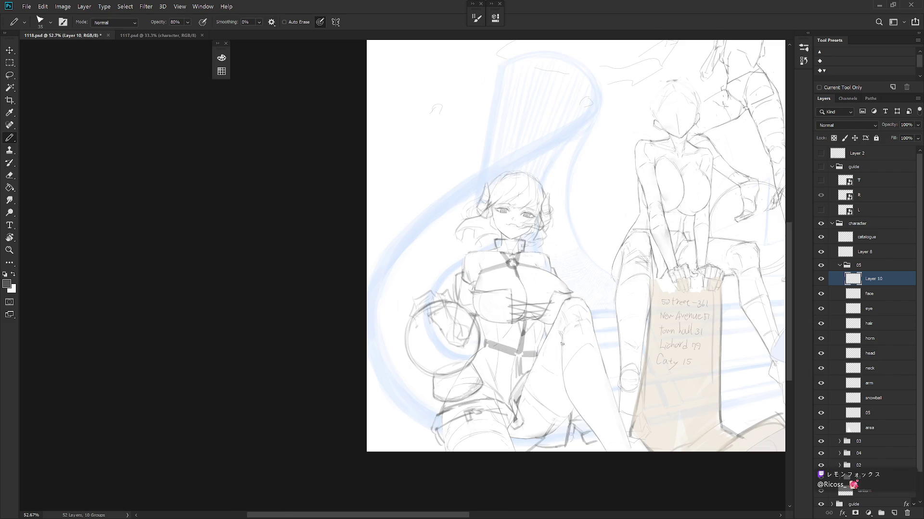
{"action": "key", "text": "e"}
{"action": "key", "text": "l"}
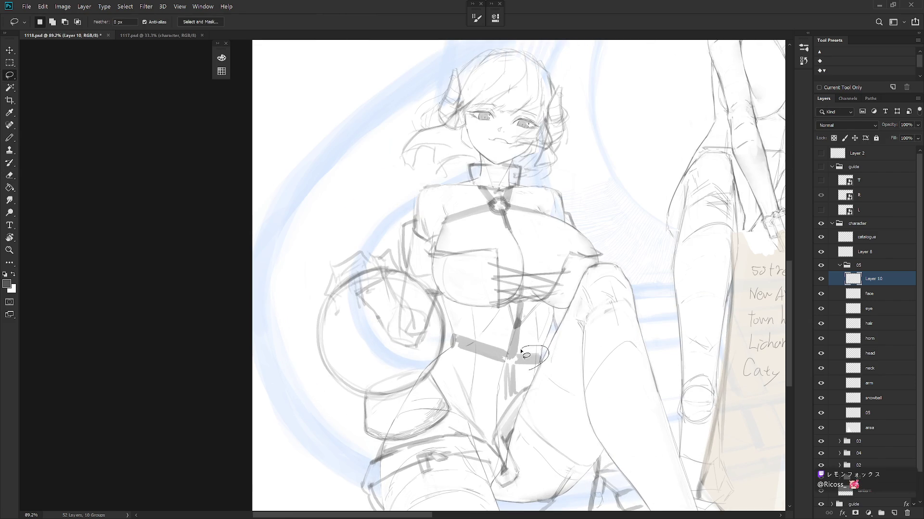
{"action": "key", "text": "b"}
{"action": "mouse_move", "coordinate": [514, 359]}
{"action": "left_mouse_down"}
{"action": "mouse_move", "coordinate": [541, 352]}
{"action": "mouse_move", "coordinate": [546, 366]}
{"action": "left_mouse_up"}
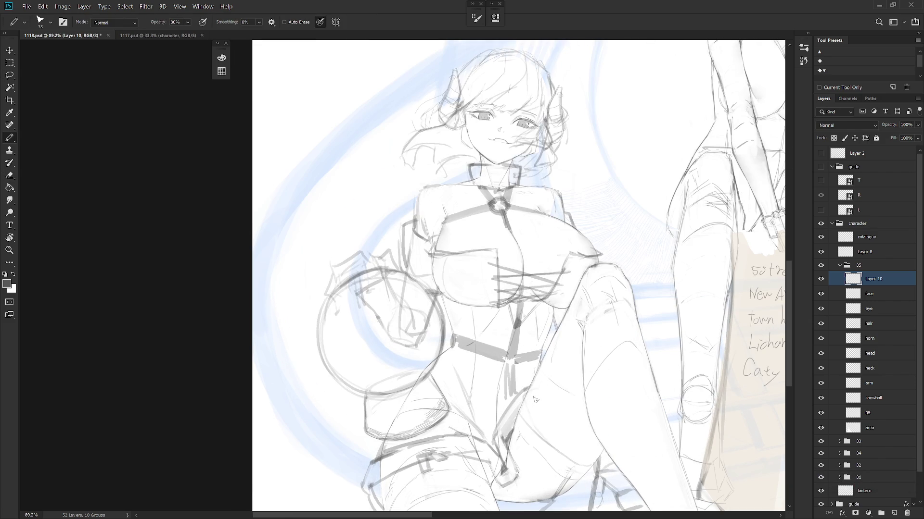
{"action": "scroll", "coordinate": [569, 415], "scroll_direction": "down", "scroll_amount": 4}
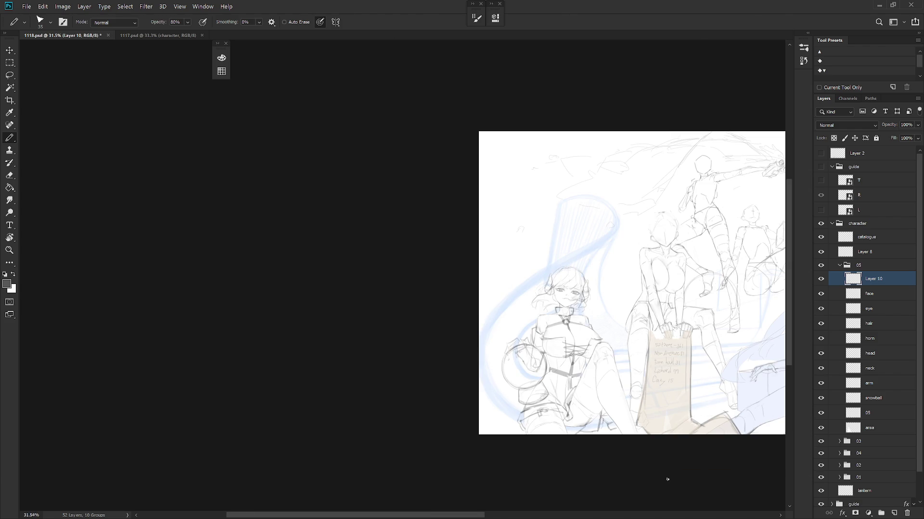
{"action": "scroll", "coordinate": [649, 392], "scroll_direction": "up", "scroll_amount": 3}
Step: Darken the centre line and under-chest strokes, then erase the under-chest line's left end
{"action": "key", "text": "e"}
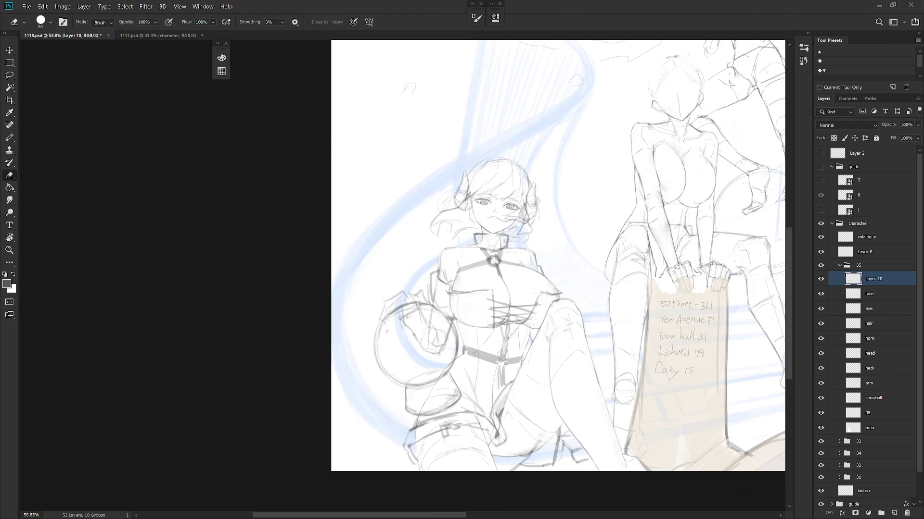
{"action": "key", "text": "b"}
{"action": "left_click_drag", "start_coordinate": [504, 344], "coordinate": [504, 352]}
{"action": "scroll", "coordinate": [491, 258], "scroll_direction": "up", "scroll_amount": 3}
{"action": "left_click_drag", "start_coordinate": [495, 270], "coordinate": [513, 294]}
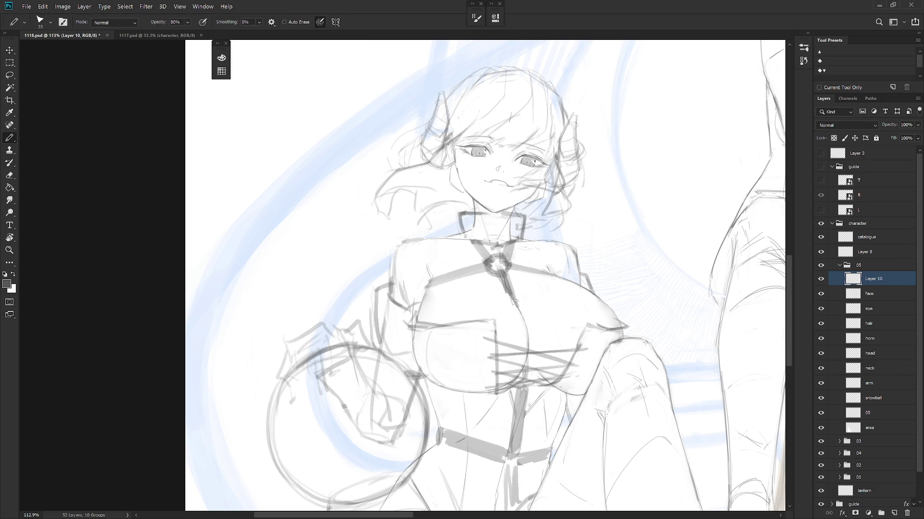
{"action": "key", "text": "e"}
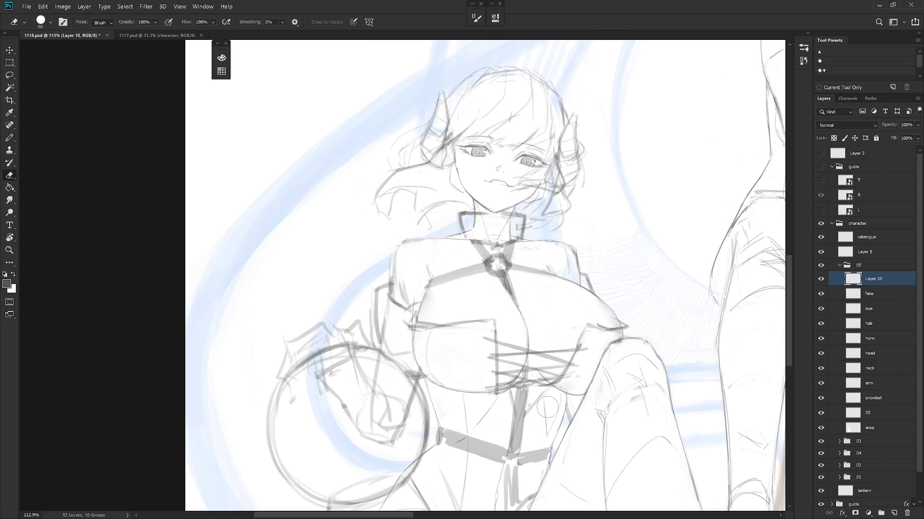
{"action": "mouse_move", "coordinate": [413, 326]}
{"action": "left_mouse_down"}
{"action": "mouse_move", "coordinate": [431, 328]}
{"action": "mouse_move", "coordinate": [415, 316]}
{"action": "left_mouse_up"}
{"action": "key", "text": "b"}
{"action": "key", "text": "e"}
{"action": "left_click", "coordinate": [820, 279]}
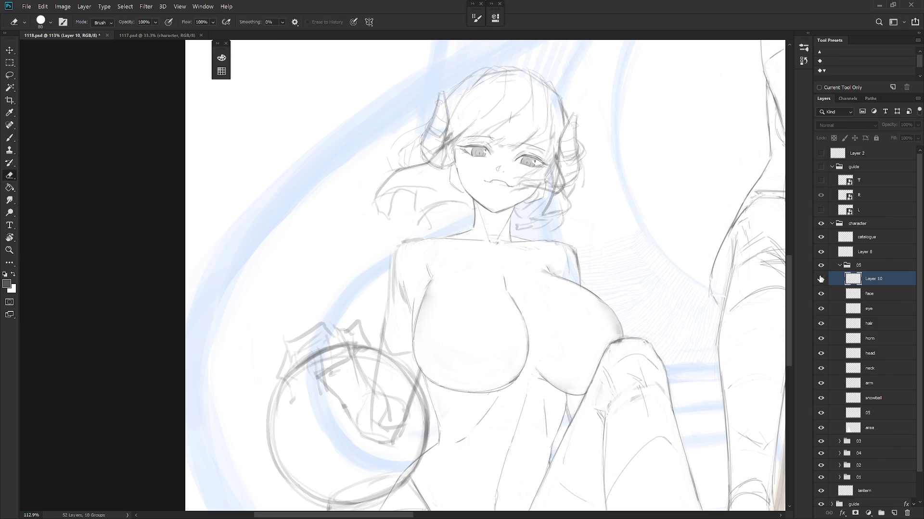
{"action": "left_click", "coordinate": [820, 279]}
{"action": "left_click", "coordinate": [820, 279]}
{"action": "left_click", "coordinate": [868, 415]}
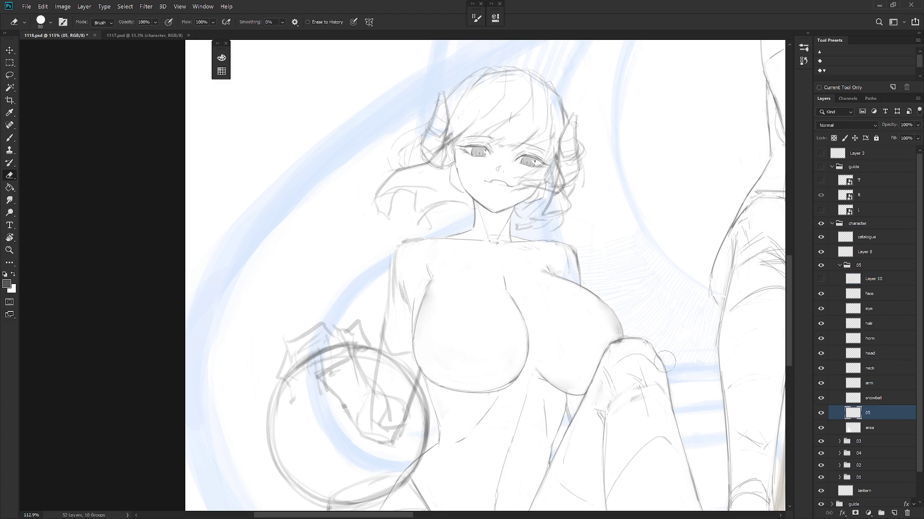
{"action": "key", "text": "l"}
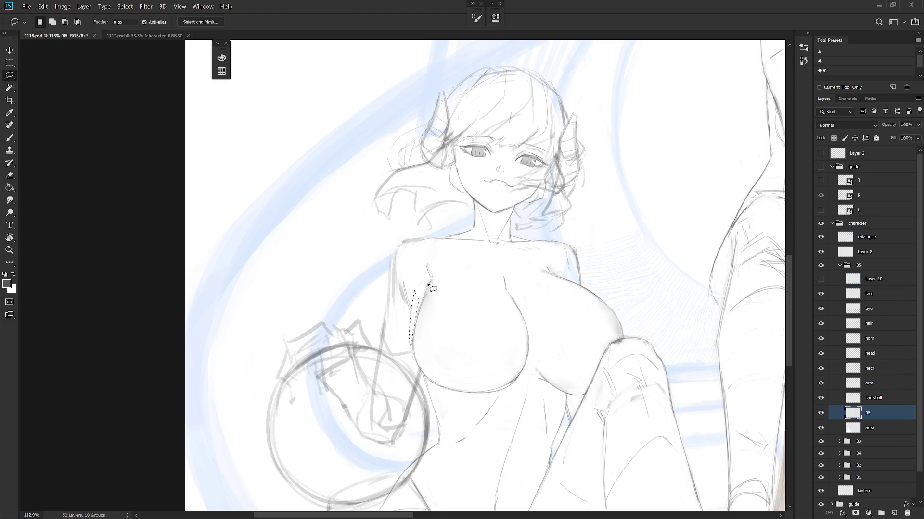
{"action": "left_click", "coordinate": [821, 279]}
{"action": "left_click", "coordinate": [830, 280]}
{"action": "key", "text": "b"}
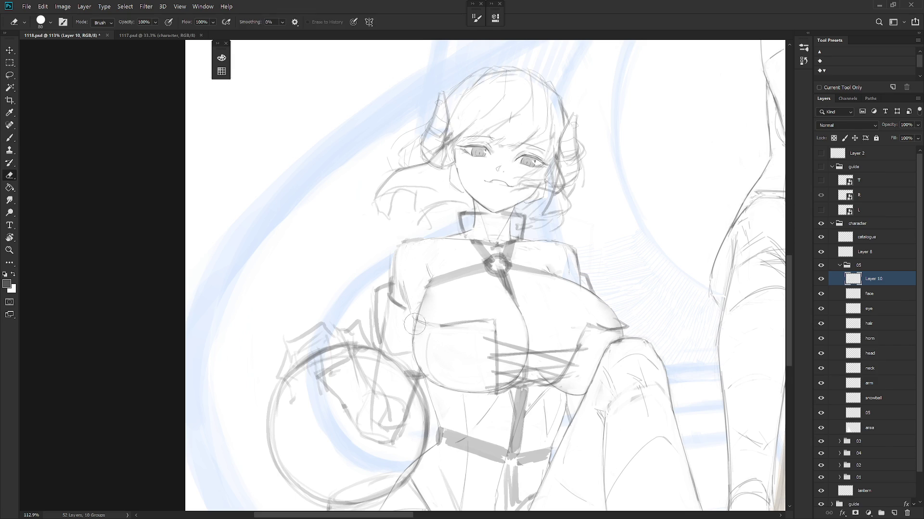
{"action": "key", "text": "shift+b"}
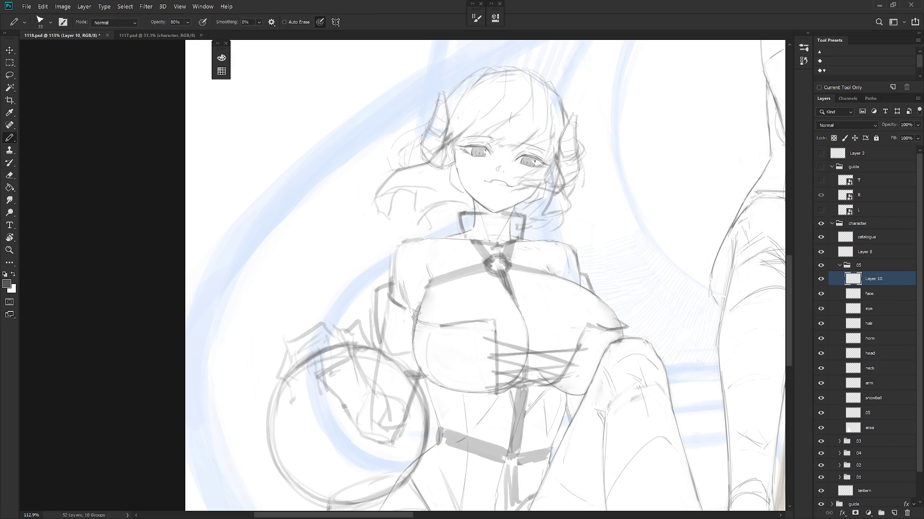
{"action": "key", "text": "shift+b"}
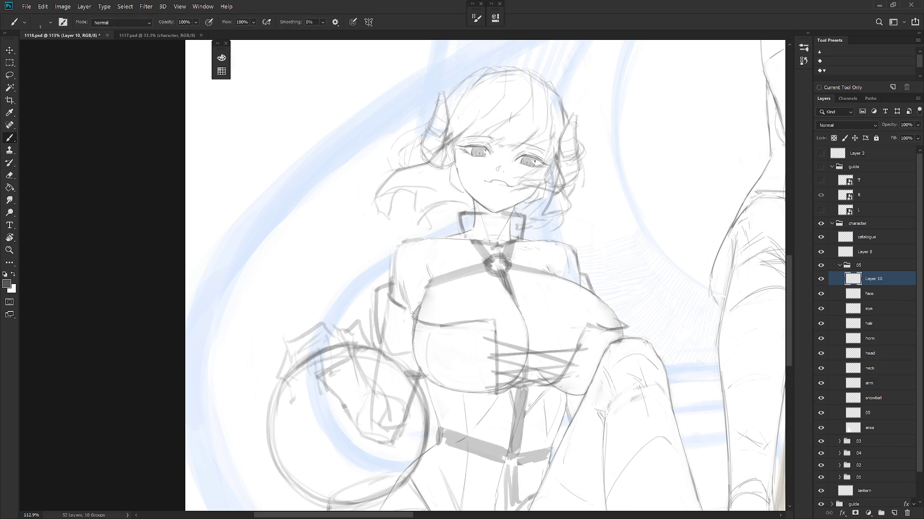
{"action": "left_click_drag", "start_coordinate": [404, 343], "coordinate": [412, 326]}
{"action": "mouse_move", "coordinate": [538, 443]}
{"action": "left_mouse_down"}
{"action": "mouse_move", "coordinate": [511, 465]}
{"action": "mouse_move", "coordinate": [468, 331]}
{"action": "left_mouse_up"}
{"action": "key", "text": "e"}
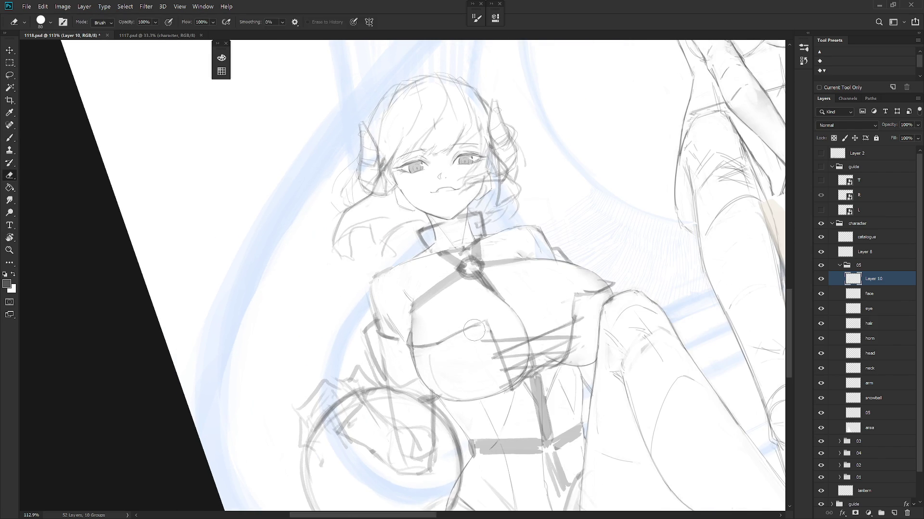
{"action": "key", "text": "b"}
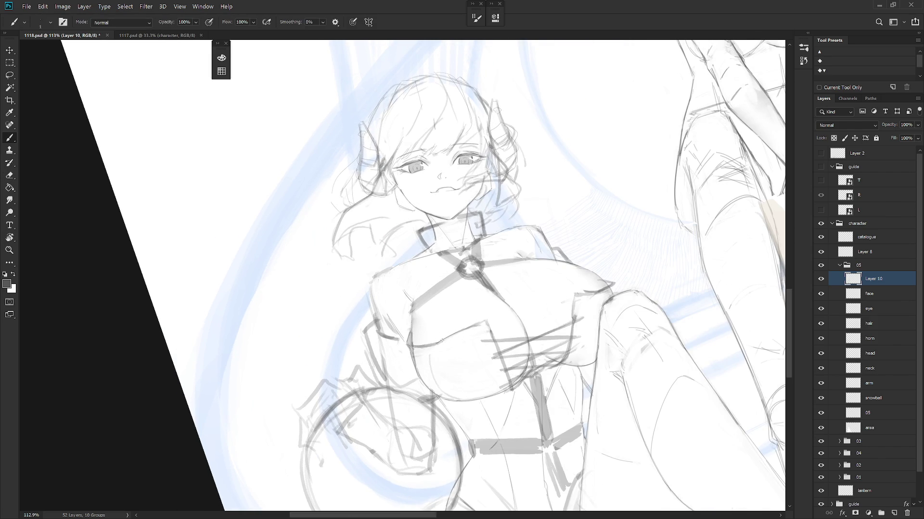
{"action": "key", "text": "e"}
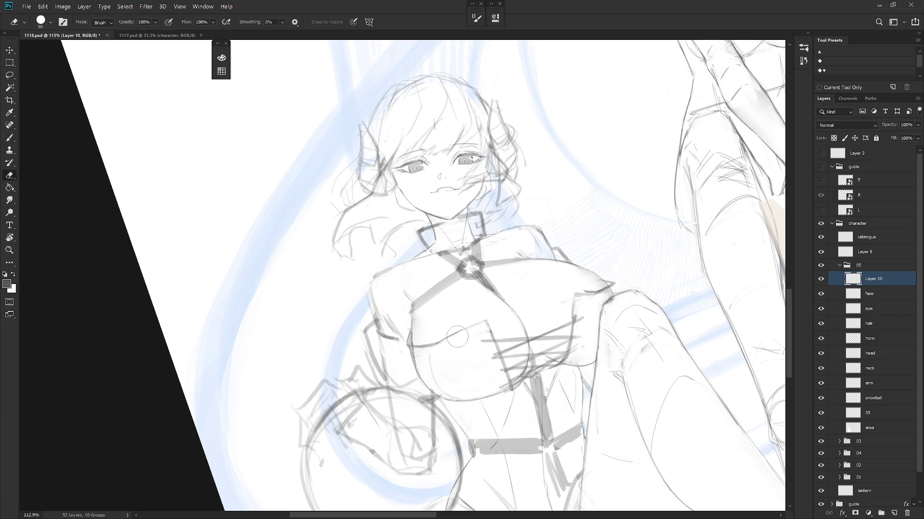
{"action": "left_click_drag", "start_coordinate": [461, 332], "coordinate": [472, 356]}
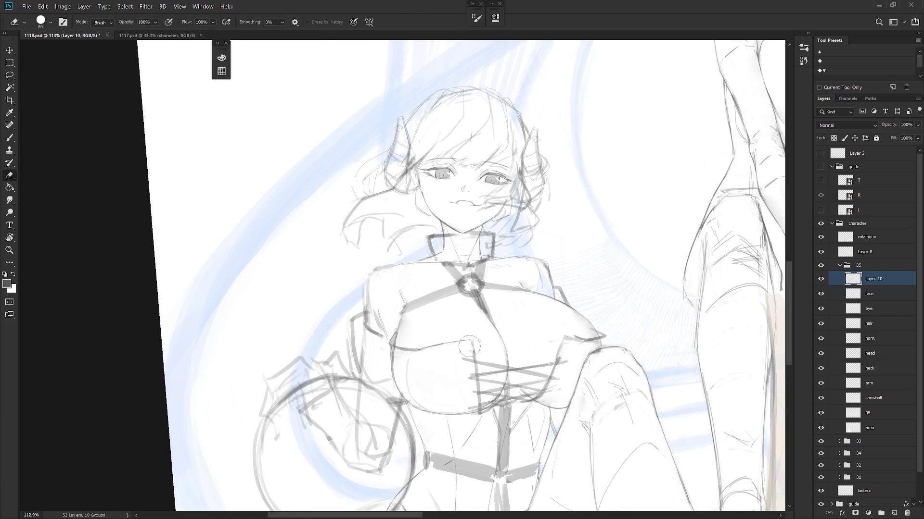
{"action": "key", "text": "b"}
{"action": "key", "text": "e"}
{"action": "scroll", "coordinate": [572, 393], "scroll_direction": "down", "scroll_amount": 2}
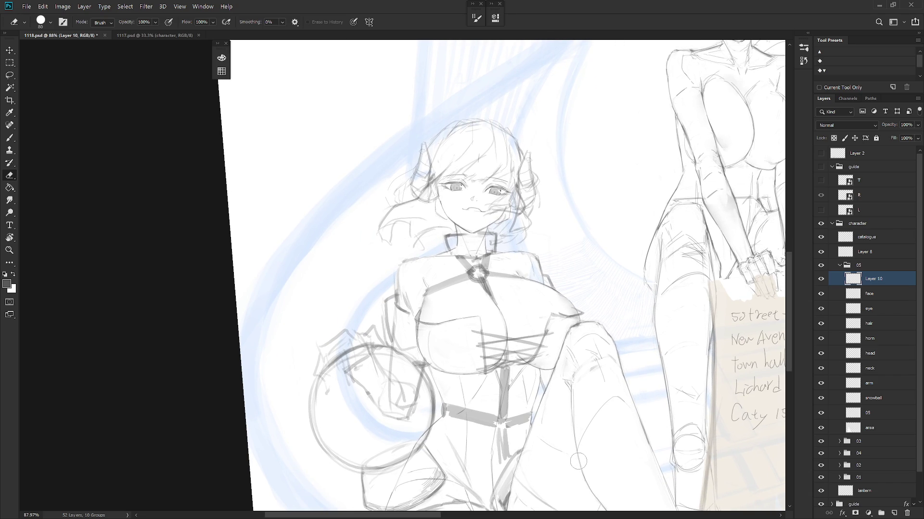
{"action": "scroll", "coordinate": [579, 461], "scroll_direction": "down", "scroll_amount": 5}
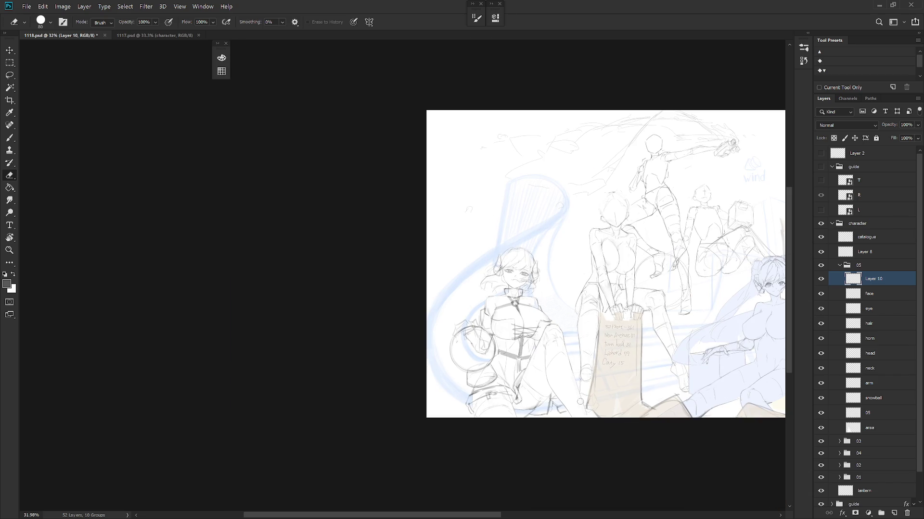
{"action": "key", "text": "h"}
{"action": "scroll", "coordinate": [644, 389], "scroll_direction": "up", "scroll_amount": 3}
{"action": "key", "text": "b"}
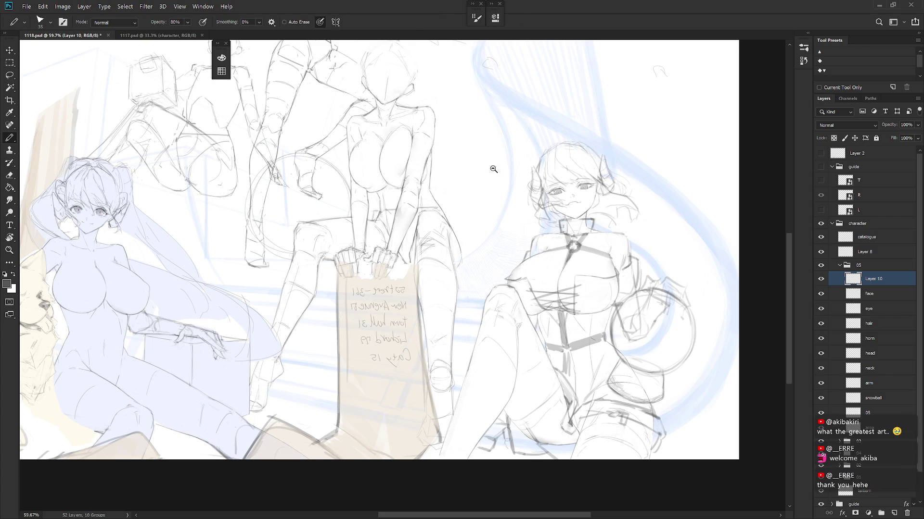
{"action": "scroll", "coordinate": [495, 165], "scroll_direction": "down", "scroll_amount": 2}
{"action": "key", "text": "h"}
{"action": "scroll", "coordinate": [541, 229], "scroll_direction": "left", "scroll_amount": 3}
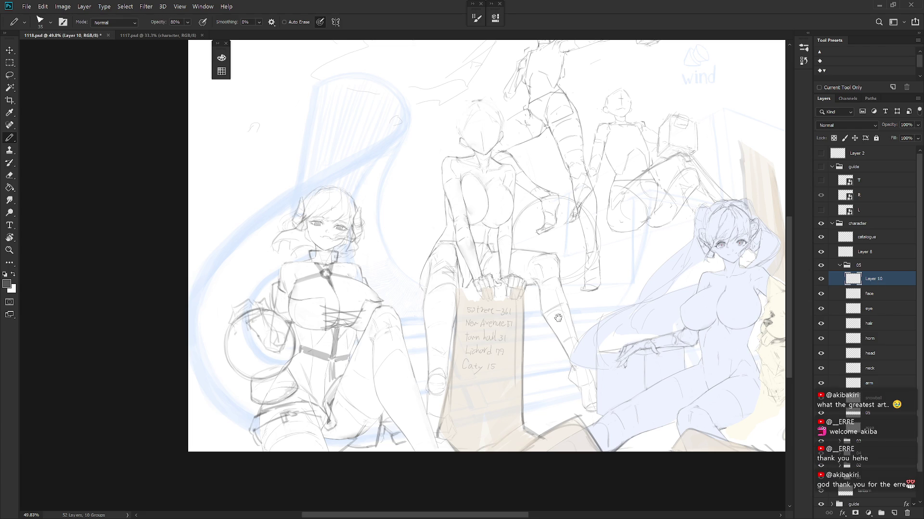
{"action": "left_click_drag", "start_coordinate": [488, 348], "coordinate": [555, 367]}
{"action": "scroll", "coordinate": [480, 295], "scroll_direction": "up", "scroll_amount": 5}
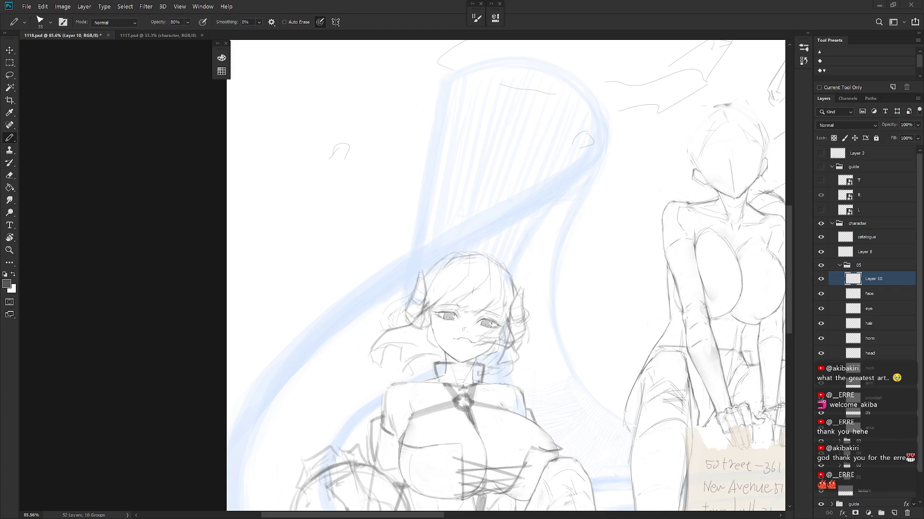
Step: Enlarge the brush and paint a thick grey headband across the girl's head
{"action": "key", "text": "bracketright"}
{"action": "left_click_drag", "start_coordinate": [423, 272], "coordinate": [508, 284]}
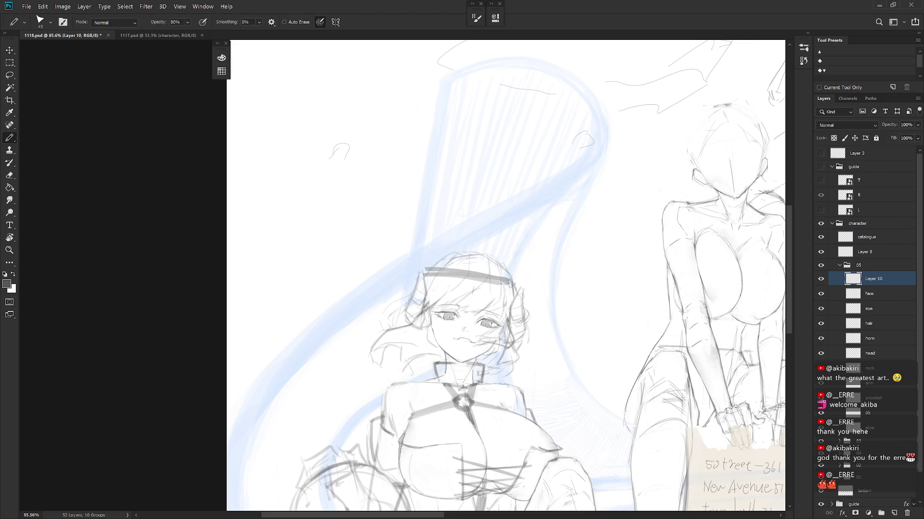
{"action": "key", "text": "ctrl+z"}
{"action": "mouse_move", "coordinate": [423, 274]}
{"action": "left_mouse_down"}
{"action": "mouse_move", "coordinate": [474, 275]}
{"action": "mouse_move", "coordinate": [424, 273]}
{"action": "mouse_move", "coordinate": [517, 290]}
{"action": "mouse_move", "coordinate": [483, 272]}
{"action": "left_mouse_up"}
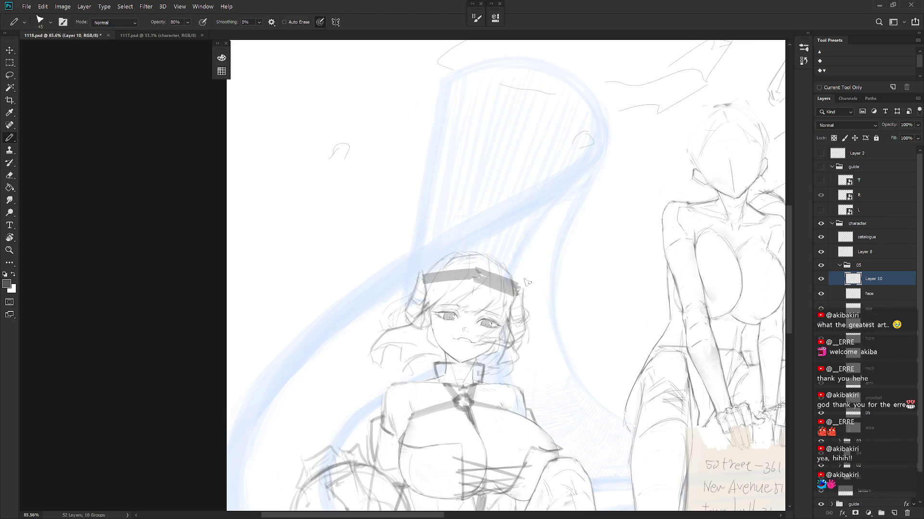
Step: Rotate the view and sketch the curved hat outline over the head
{"action": "left_click_drag", "start_coordinate": [518, 335], "coordinate": [483, 270]}
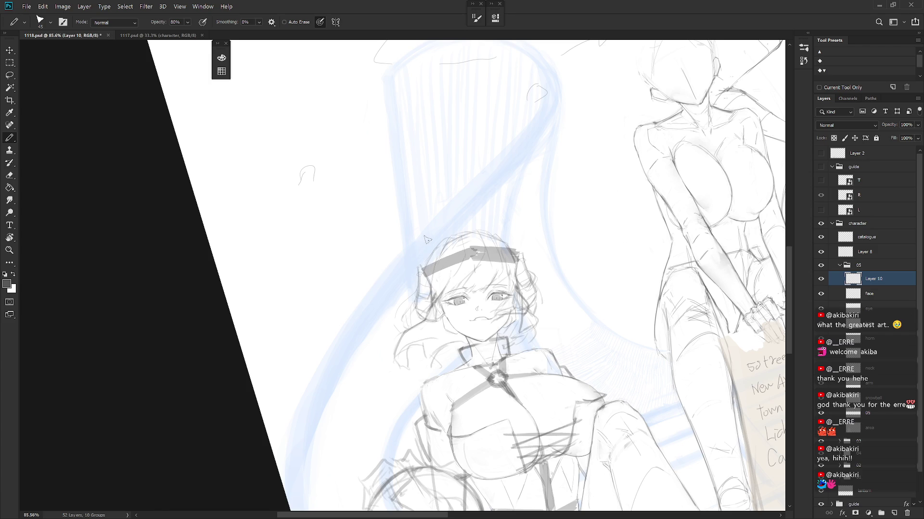
{"action": "left_click_drag", "start_coordinate": [432, 230], "coordinate": [497, 211]}
{"action": "key", "text": "ctrl+z"}
{"action": "mouse_move", "coordinate": [422, 263]}
{"action": "left_mouse_down"}
{"action": "mouse_move", "coordinate": [451, 223]}
{"action": "mouse_move", "coordinate": [506, 227]}
{"action": "mouse_move", "coordinate": [457, 216]}
{"action": "mouse_move", "coordinate": [368, 280]}
{"action": "mouse_move", "coordinate": [376, 270]}
{"action": "mouse_move", "coordinate": [410, 285]}
{"action": "left_mouse_up"}
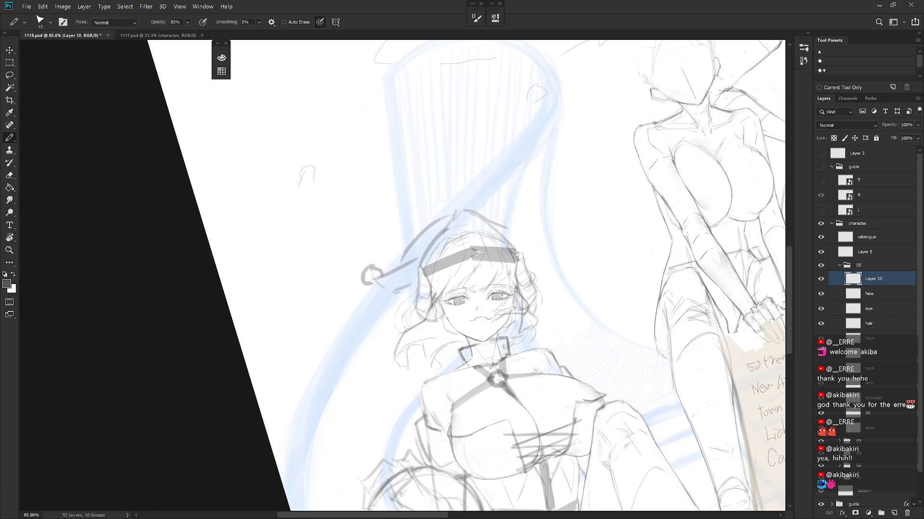
{"action": "key", "text": "Escape"}
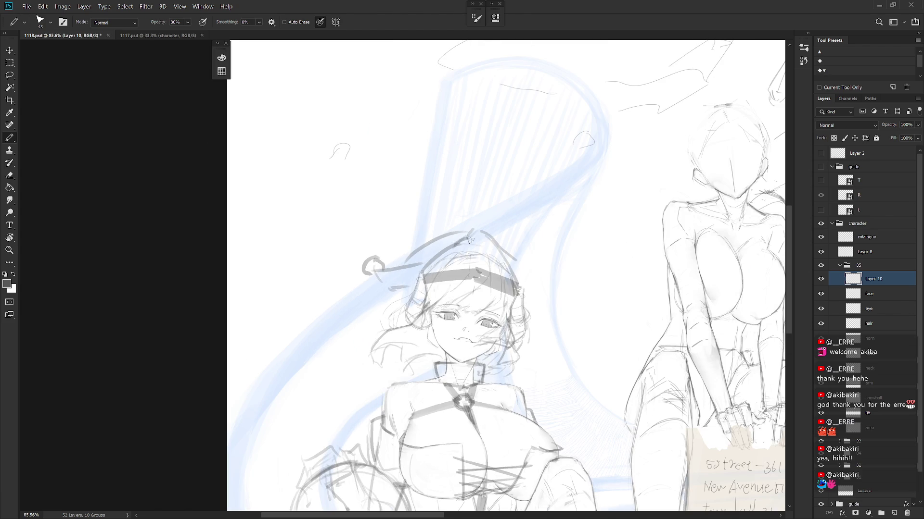
{"action": "mouse_move", "coordinate": [454, 245]}
{"action": "left_mouse_down"}
{"action": "mouse_move", "coordinate": [493, 241]}
{"action": "mouse_move", "coordinate": [523, 288]}
{"action": "left_mouse_up"}
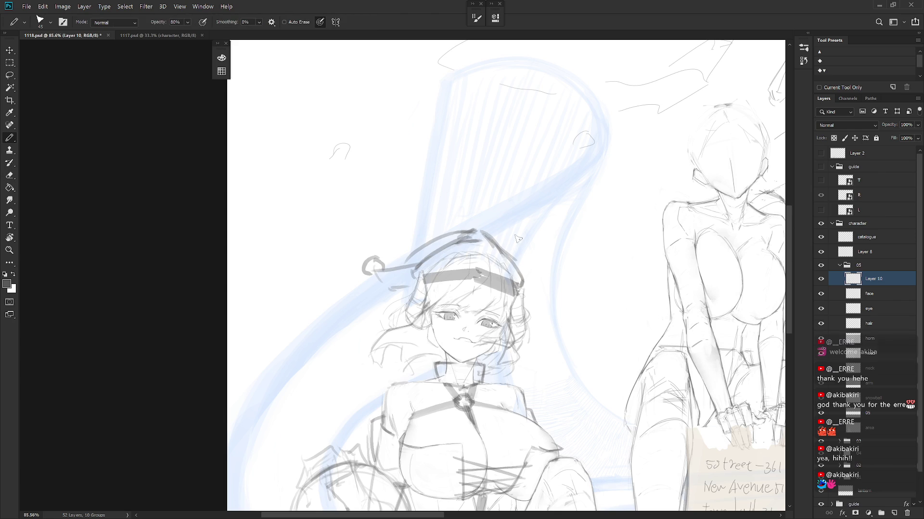
{"action": "scroll", "coordinate": [526, 280], "scroll_direction": "down", "scroll_amount": 3}
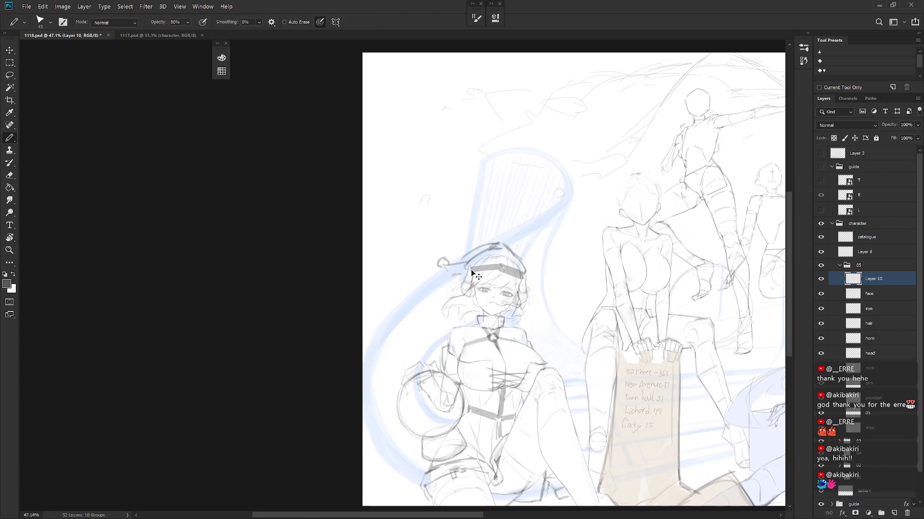
{"action": "scroll", "coordinate": [466, 238], "scroll_direction": "up", "scroll_amount": 4}
Step: Redraw the hat's upper-left edge and sketch the dangling ball to its left
{"action": "key", "text": "l"}
{"action": "mouse_move", "coordinate": [469, 254]}
{"action": "left_mouse_down"}
{"action": "mouse_move", "coordinate": [431, 304]}
{"action": "mouse_move", "coordinate": [471, 250]}
{"action": "left_mouse_up"}
{"action": "key", "text": "ctrl+d"}
{"action": "key", "text": "b"}
{"action": "key", "text": "e"}
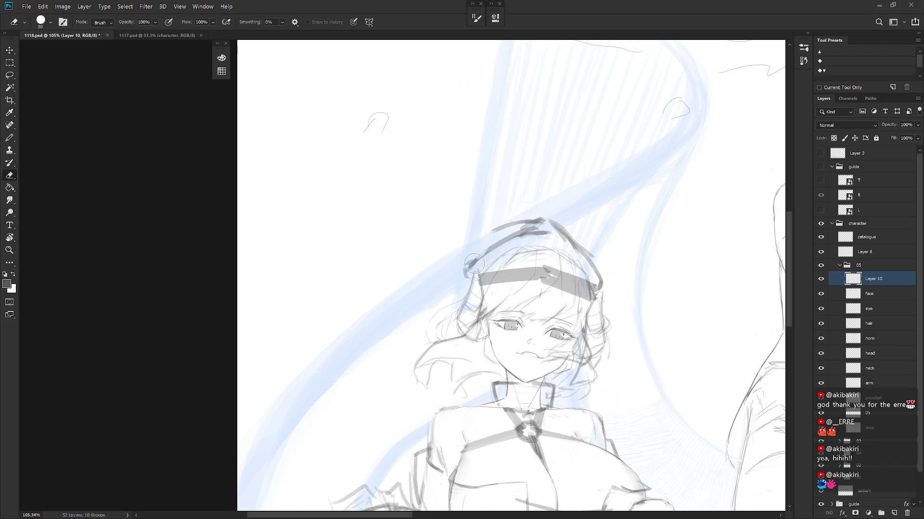
{"action": "key", "text": "b"}
{"action": "left_click_drag", "start_coordinate": [502, 223], "coordinate": [486, 249]}
{"action": "mouse_move", "coordinate": [459, 288]}
{"action": "left_mouse_down"}
{"action": "mouse_move", "coordinate": [395, 322]}
{"action": "mouse_move", "coordinate": [443, 307]}
{"action": "mouse_move", "coordinate": [394, 327]}
{"action": "mouse_move", "coordinate": [418, 310]}
{"action": "mouse_move", "coordinate": [397, 320]}
{"action": "mouse_move", "coordinate": [412, 327]}
{"action": "left_mouse_up"}
{"action": "key", "text": "e"}
{"action": "left_click_drag", "start_coordinate": [557, 415], "coordinate": [483, 423]}
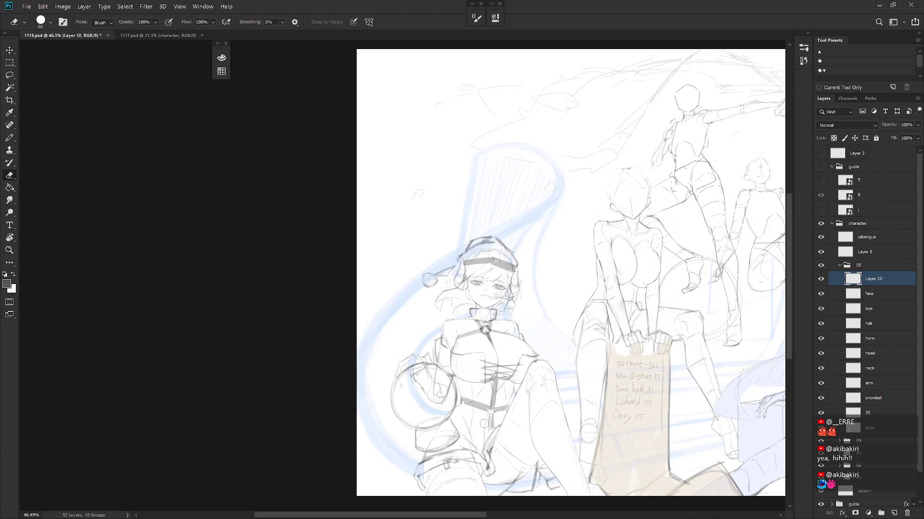
Step: Lasso the left end of the grey belt band and delete it
{"action": "scroll", "coordinate": [483, 423], "scroll_direction": "right", "scroll_amount": 5}
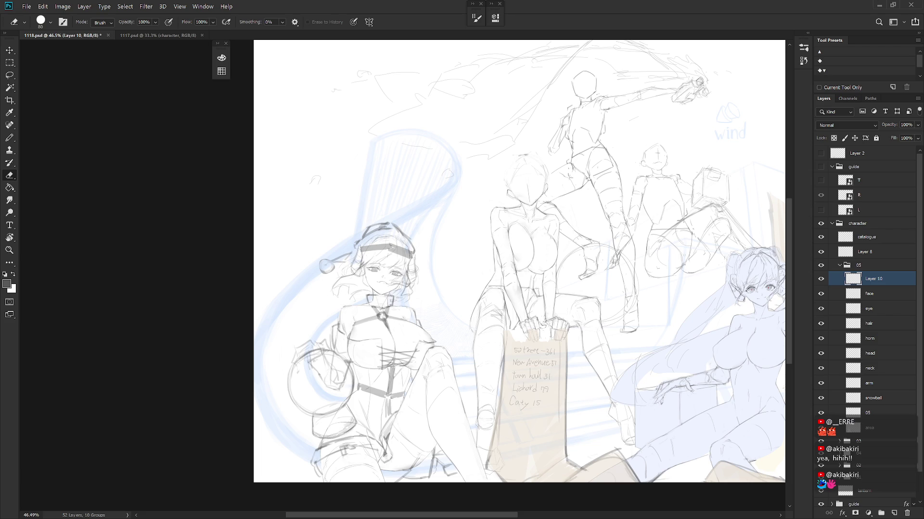
{"action": "scroll", "coordinate": [481, 384], "scroll_direction": "up", "scroll_amount": 5}
{"action": "key", "text": "l"}
{"action": "mouse_move", "coordinate": [412, 364]}
{"action": "left_mouse_down"}
{"action": "mouse_move", "coordinate": [418, 380]}
{"action": "mouse_move", "coordinate": [438, 369]}
{"action": "mouse_move", "coordinate": [469, 320]}
{"action": "mouse_move", "coordinate": [363, 313]}
{"action": "left_mouse_up"}
{"action": "key", "text": "ctrl+d"}
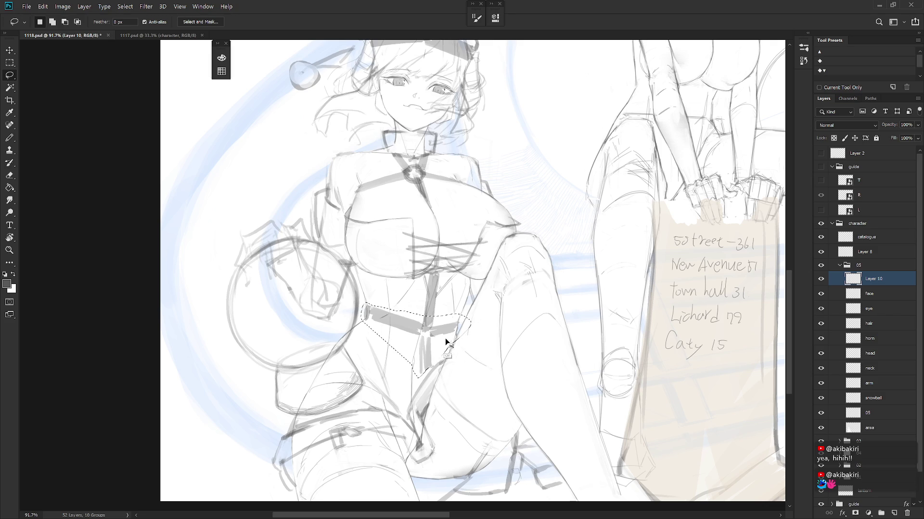
{"action": "left_click_drag", "start_coordinate": [393, 312], "coordinate": [367, 320]}
{"action": "key", "text": "Delete"}
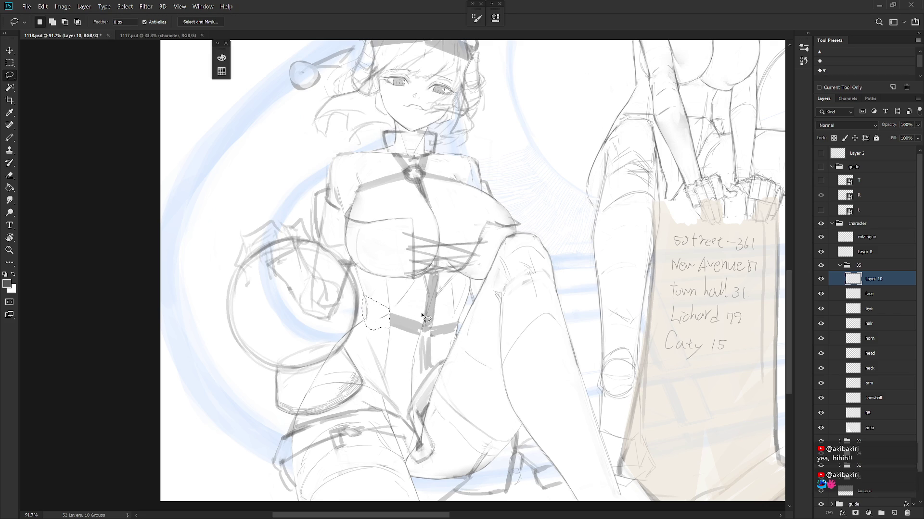
{"action": "key", "text": "ctrl+d"}
Step: Delete more of the belt and the grey strip below the chest
{"action": "mouse_move", "coordinate": [422, 325]}
{"action": "left_mouse_down"}
{"action": "mouse_move", "coordinate": [397, 339]}
{"action": "mouse_move", "coordinate": [392, 310]}
{"action": "mouse_move", "coordinate": [432, 314]}
{"action": "mouse_move", "coordinate": [419, 350]}
{"action": "mouse_move", "coordinate": [435, 308]}
{"action": "mouse_move", "coordinate": [425, 310]}
{"action": "mouse_move", "coordinate": [416, 344]}
{"action": "mouse_move", "coordinate": [438, 302]}
{"action": "left_mouse_up"}
{"action": "key", "text": "Delete"}
{"action": "key", "text": "Delete"}
{"action": "key", "text": "ctrl+d"}
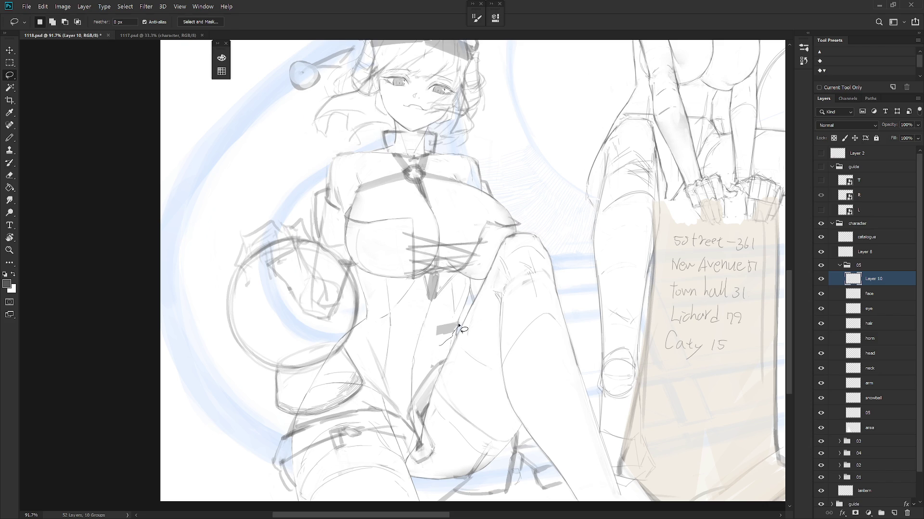
{"action": "left_click_drag", "start_coordinate": [436, 345], "coordinate": [436, 344]}
{"action": "key", "text": "Delete"}
{"action": "key", "text": "b"}
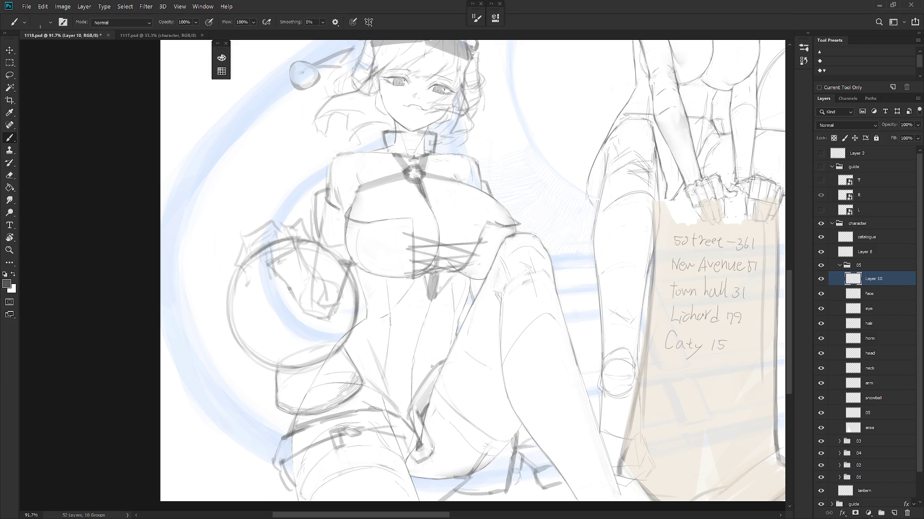
Step: Lasso the sketched hat, its grey band and the dangling ball, and delete them
{"action": "scroll", "coordinate": [536, 332], "scroll_direction": "down", "scroll_amount": 5}
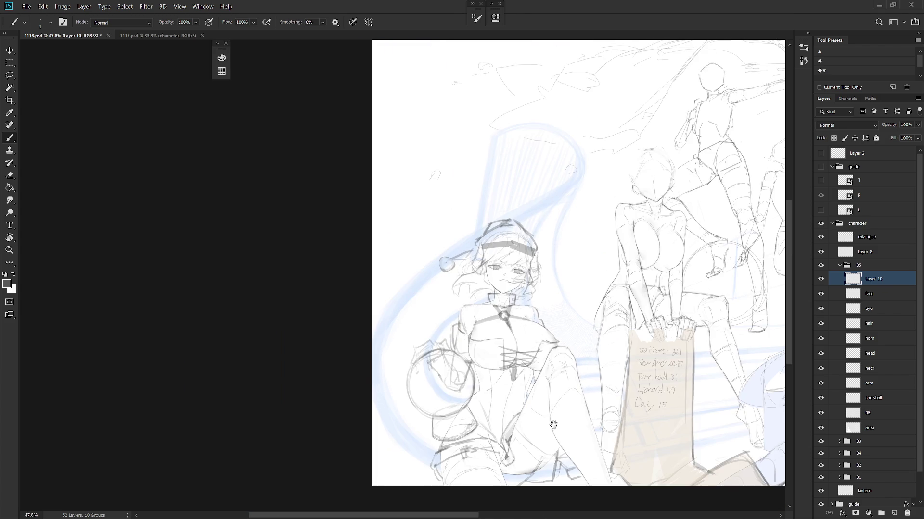
{"action": "key", "text": "l"}
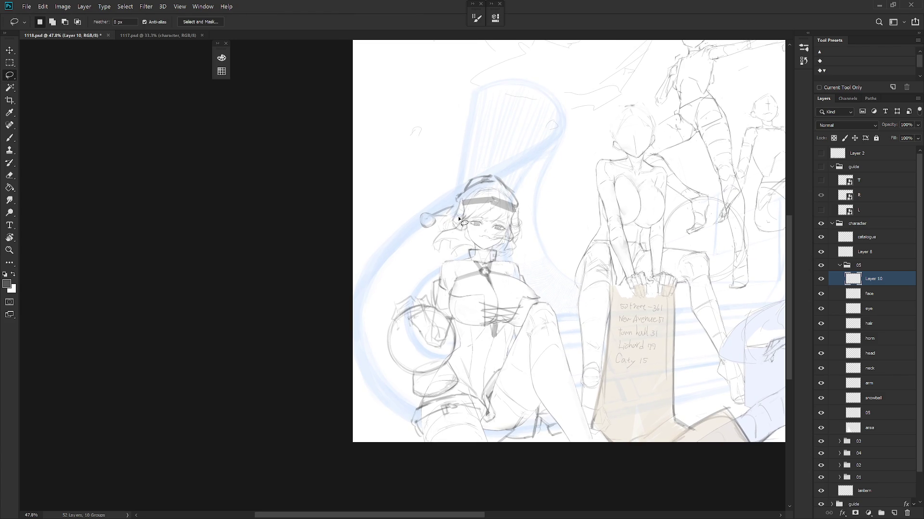
{"action": "mouse_move", "coordinate": [414, 240]}
{"action": "left_mouse_down"}
{"action": "mouse_move", "coordinate": [431, 183]}
{"action": "mouse_move", "coordinate": [424, 246]}
{"action": "mouse_move", "coordinate": [407, 242]}
{"action": "left_mouse_up"}
{"action": "key", "text": "Delete"}
{"action": "key", "text": "Delete"}
Step: Brush a few short dark strokes along the line where the arm meets her side
{"action": "key", "text": "ctrl+d"}
{"action": "scroll", "coordinate": [518, 377], "scroll_direction": "up", "scroll_amount": 2}
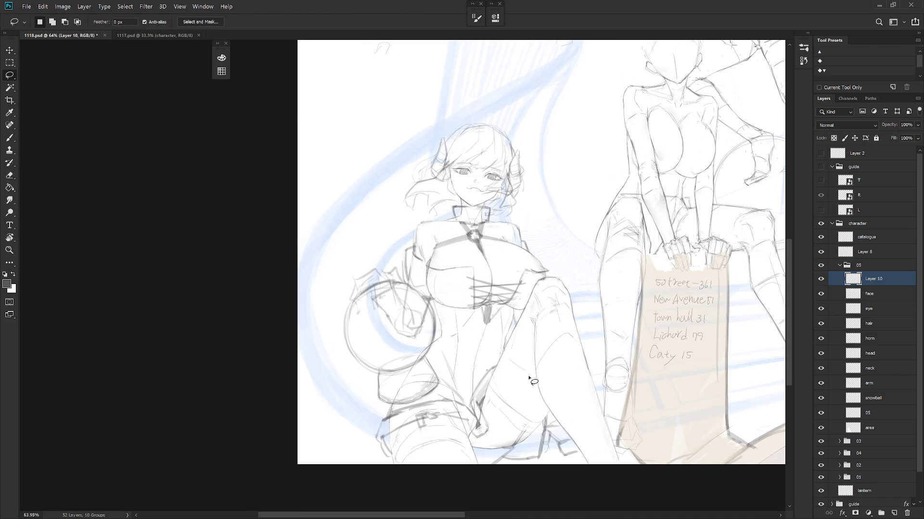
{"action": "scroll", "coordinate": [419, 251], "scroll_direction": "up", "scroll_amount": 3}
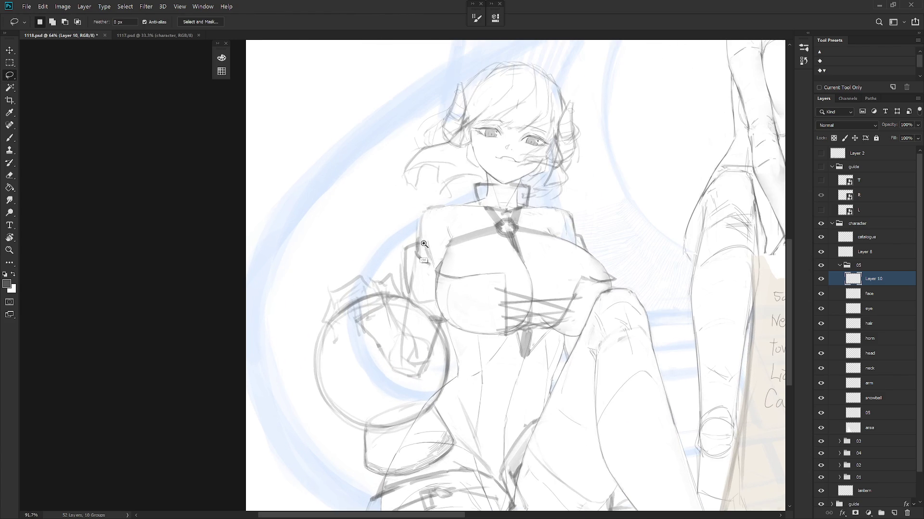
{"action": "key", "text": "b"}
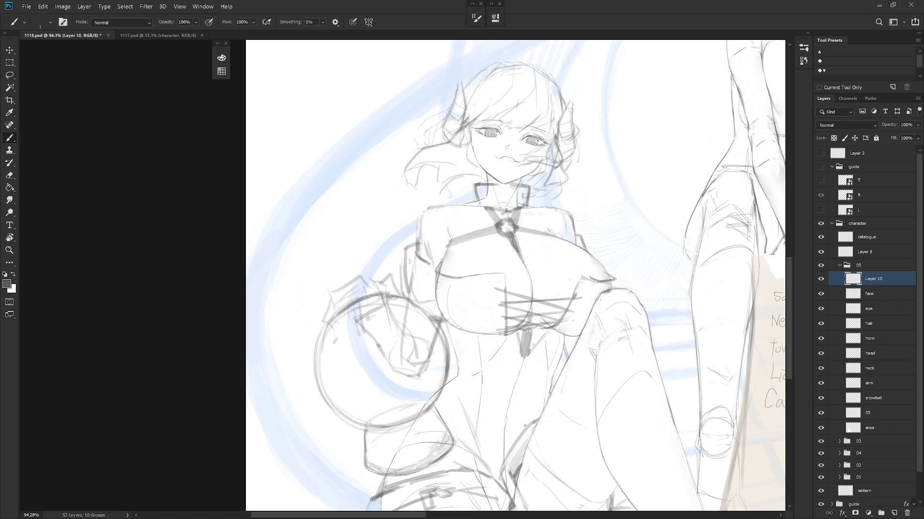
{"action": "left_click_drag", "start_coordinate": [411, 255], "coordinate": [409, 269]}
{"action": "scroll", "coordinate": [410, 260], "scroll_direction": "up", "scroll_amount": 2}
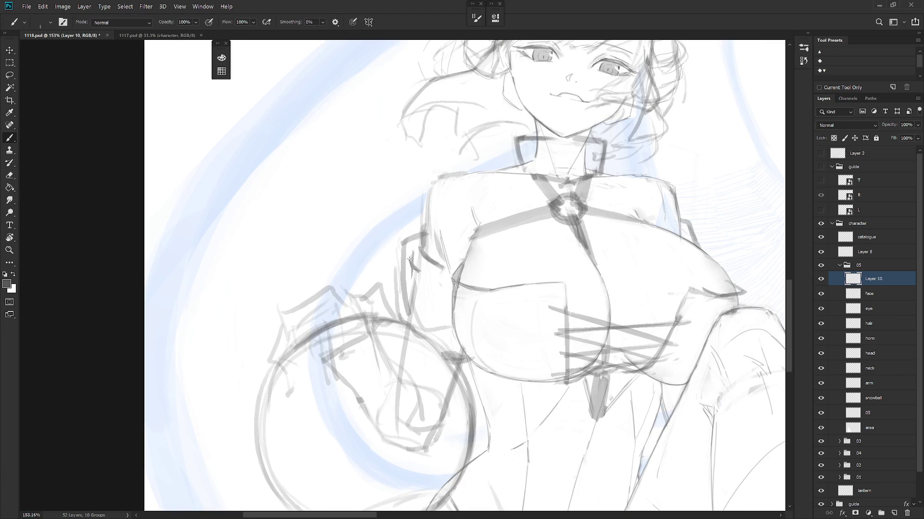
{"action": "left_click_drag", "start_coordinate": [413, 249], "coordinate": [412, 269]}
{"action": "left_click_drag", "start_coordinate": [411, 288], "coordinate": [412, 300]}
{"action": "scroll", "coordinate": [611, 332], "scroll_direction": "down", "scroll_amount": 5}
{"action": "scroll", "coordinate": [541, 441], "scroll_direction": "down", "scroll_amount": 3}
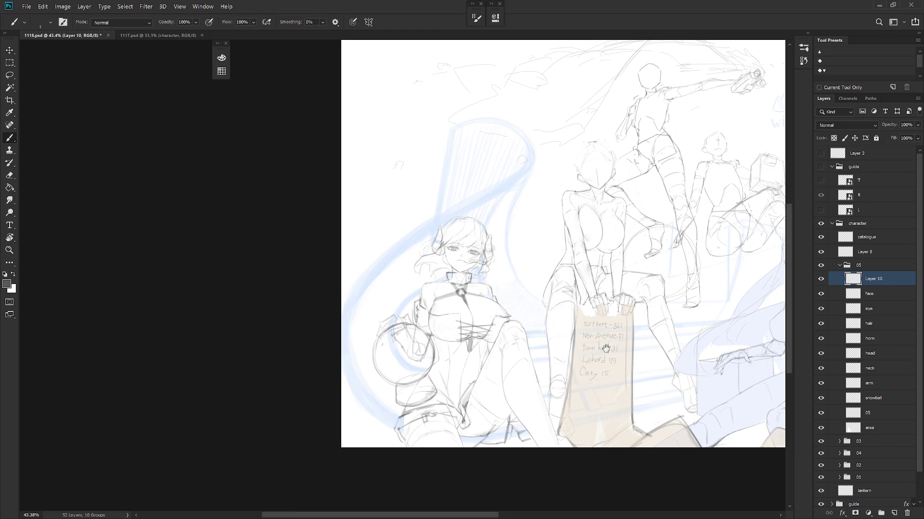
Step: Draw a short dark line on the dress below the chest with the soft brush
{"action": "scroll", "coordinate": [529, 337], "scroll_direction": "up", "scroll_amount": 5}
{"action": "key", "text": "shift+b"}
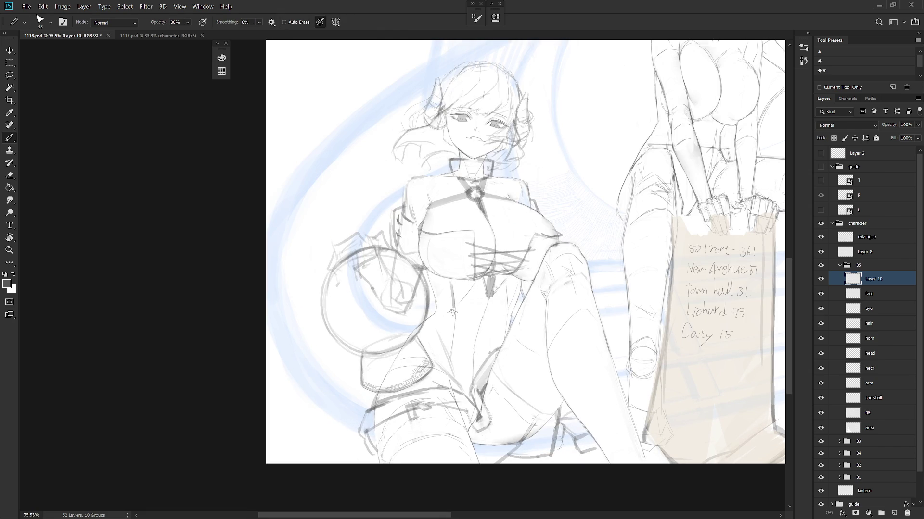
{"action": "key", "text": "shift+b"}
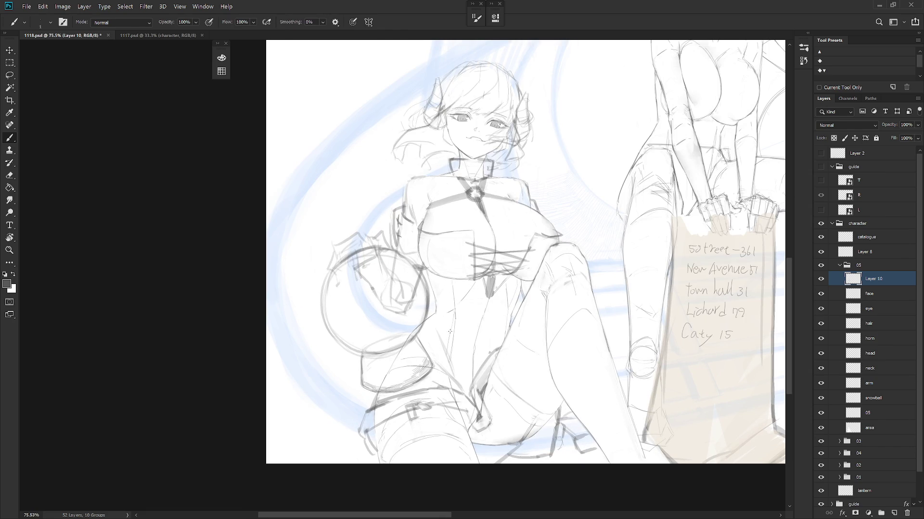
{"action": "left_click_drag", "start_coordinate": [446, 356], "coordinate": [448, 370]}
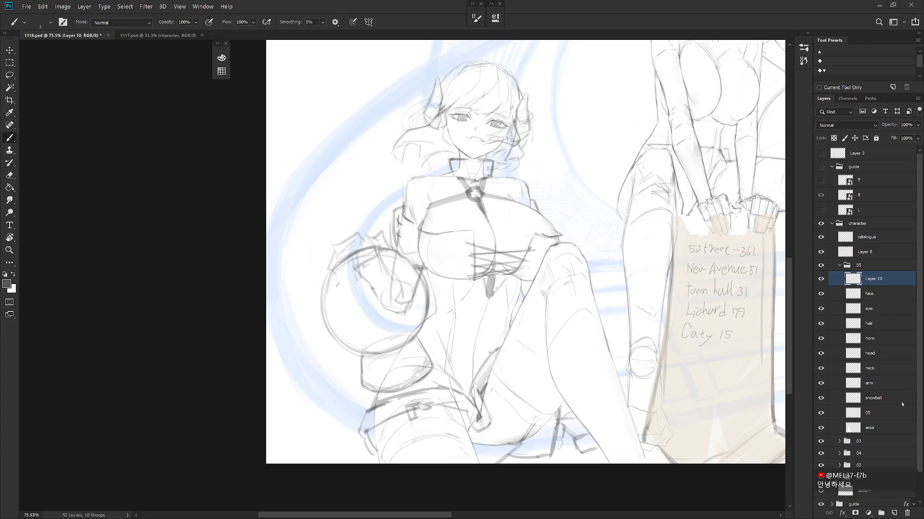
{"action": "left_click", "coordinate": [887, 415]}
Step: On the area layer, lasso around the girl's arm and side
{"action": "left_click", "coordinate": [881, 428]}
{"action": "scroll", "coordinate": [545, 416], "scroll_direction": "down", "scroll_amount": 2}
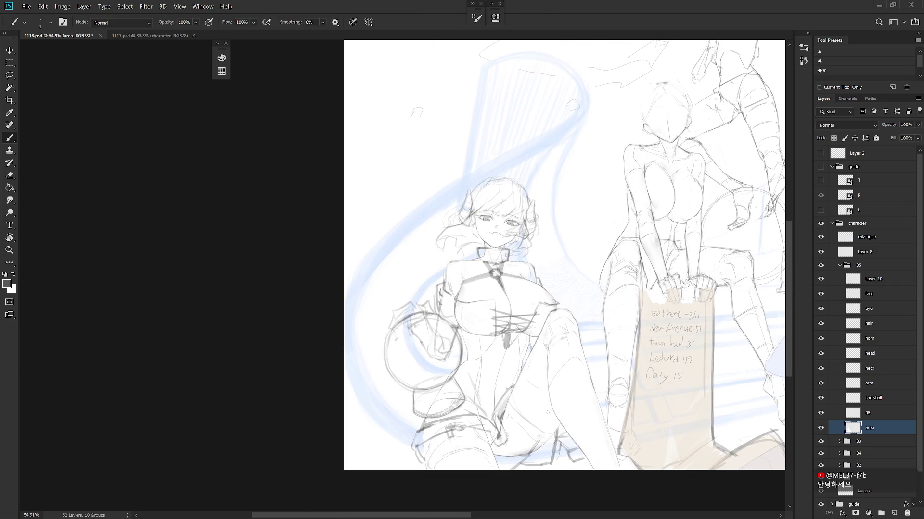
{"action": "key", "text": "l"}
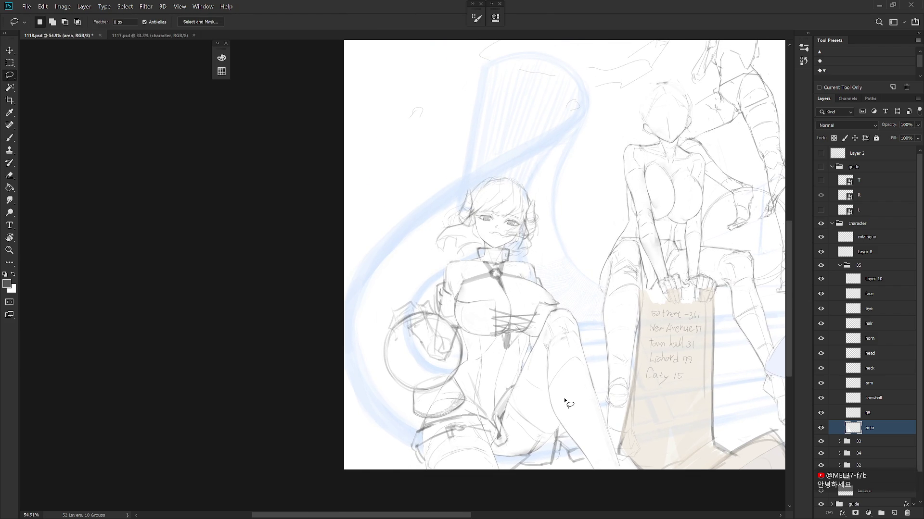
{"action": "mouse_move", "coordinate": [445, 360]}
{"action": "left_mouse_down"}
{"action": "mouse_move", "coordinate": [470, 310]}
{"action": "mouse_move", "coordinate": [461, 263]}
{"action": "mouse_move", "coordinate": [450, 266]}
{"action": "mouse_move", "coordinate": [434, 313]}
{"action": "mouse_move", "coordinate": [430, 304]}
{"action": "mouse_move", "coordinate": [399, 307]}
{"action": "mouse_move", "coordinate": [390, 329]}
{"action": "mouse_move", "coordinate": [410, 332]}
{"action": "mouse_move", "coordinate": [413, 316]}
{"action": "mouse_move", "coordinate": [425, 325]}
{"action": "mouse_move", "coordinate": [423, 315]}
{"action": "left_mouse_up"}
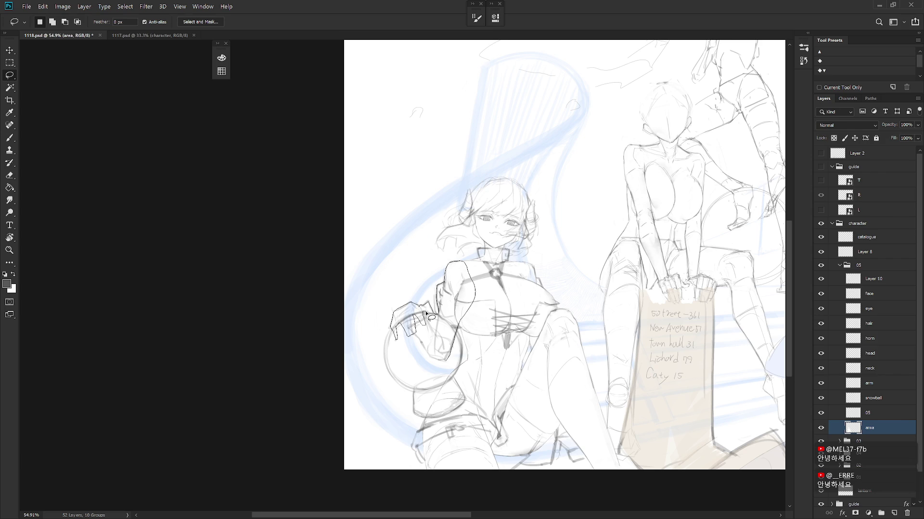
{"action": "mouse_move", "coordinate": [425, 312]}
{"action": "left_mouse_down"}
{"action": "mouse_move", "coordinate": [409, 322]}
{"action": "mouse_move", "coordinate": [445, 360]}
{"action": "left_mouse_up"}
Step: Subtract the hand area, then reselect the left arm and add the side down toward the thigh
{"action": "key", "text": "alt"}
{"action": "mouse_move", "coordinate": [426, 316]}
{"action": "left_mouse_down"}
{"action": "mouse_move", "coordinate": [445, 337]}
{"action": "mouse_move", "coordinate": [428, 316]}
{"action": "left_mouse_up"}
{"action": "key", "text": "alt"}
{"action": "left_click_drag", "start_coordinate": [438, 323], "coordinate": [448, 291]}
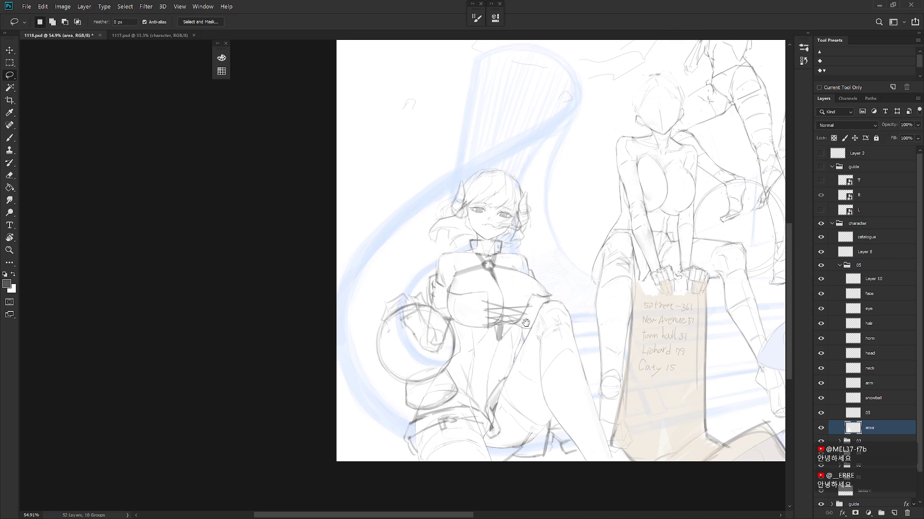
{"action": "key", "text": "Return"}
{"action": "mouse_move", "coordinate": [440, 257]}
{"action": "left_mouse_down"}
{"action": "mouse_move", "coordinate": [392, 323]}
{"action": "mouse_move", "coordinate": [458, 326]}
{"action": "mouse_move", "coordinate": [455, 356]}
{"action": "mouse_move", "coordinate": [406, 384]}
{"action": "mouse_move", "coordinate": [414, 420]}
{"action": "mouse_move", "coordinate": [404, 440]}
{"action": "mouse_move", "coordinate": [426, 461]}
{"action": "mouse_move", "coordinate": [476, 393]}
{"action": "mouse_move", "coordinate": [497, 332]}
{"action": "mouse_move", "coordinate": [450, 303]}
{"action": "left_mouse_up"}
{"action": "mouse_move", "coordinate": [464, 383]}
{"action": "left_mouse_down"}
{"action": "mouse_move", "coordinate": [486, 462]}
{"action": "mouse_move", "coordinate": [433, 479]}
{"action": "mouse_move", "coordinate": [445, 409]}
{"action": "left_mouse_up"}
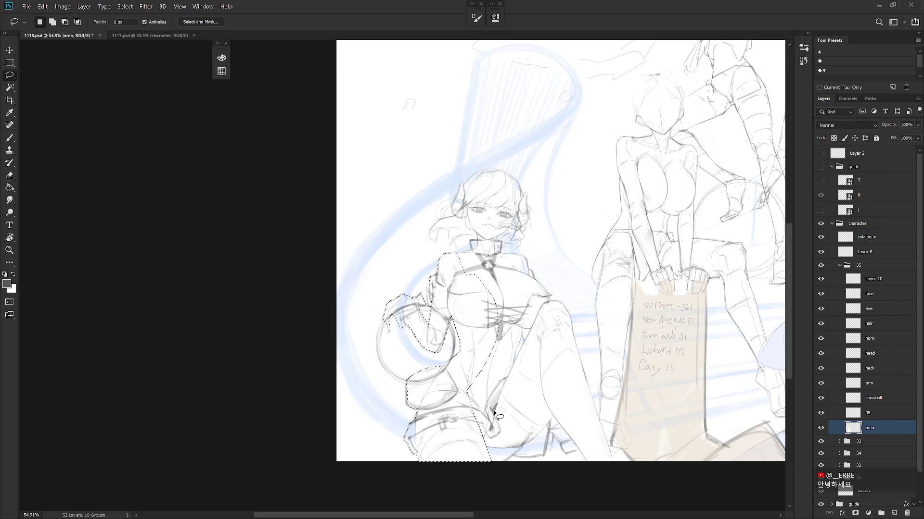
Step: Extend the lasso selection over the thigh, chest, right side, chin, collar and head
{"action": "mouse_move", "coordinate": [580, 412]}
{"action": "left_mouse_down"}
{"action": "mouse_move", "coordinate": [561, 381]}
{"action": "mouse_move", "coordinate": [580, 379]}
{"action": "left_mouse_up"}
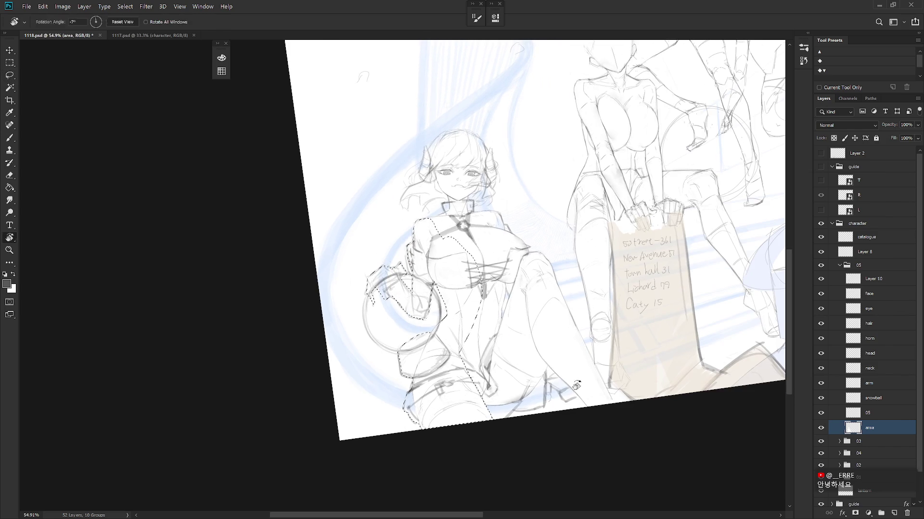
{"action": "mouse_move", "coordinate": [484, 406]}
{"action": "left_mouse_down"}
{"action": "mouse_move", "coordinate": [517, 403]}
{"action": "mouse_move", "coordinate": [463, 339]}
{"action": "left_mouse_up"}
{"action": "mouse_move", "coordinate": [520, 408]}
{"action": "left_mouse_down"}
{"action": "mouse_move", "coordinate": [478, 428]}
{"action": "mouse_move", "coordinate": [515, 427]}
{"action": "mouse_move", "coordinate": [523, 414]}
{"action": "mouse_move", "coordinate": [546, 411]}
{"action": "mouse_move", "coordinate": [538, 343]}
{"action": "mouse_move", "coordinate": [504, 326]}
{"action": "mouse_move", "coordinate": [509, 286]}
{"action": "mouse_move", "coordinate": [466, 301]}
{"action": "mouse_move", "coordinate": [500, 337]}
{"action": "left_mouse_up"}
{"action": "key", "text": "Escape"}
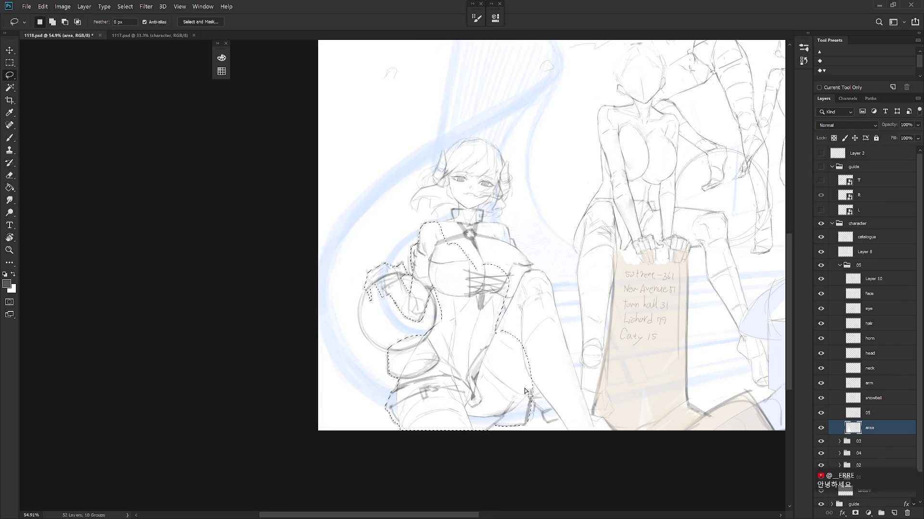
{"action": "mouse_move", "coordinate": [502, 289]}
{"action": "left_mouse_down"}
{"action": "mouse_move", "coordinate": [499, 357]}
{"action": "mouse_move", "coordinate": [525, 394]}
{"action": "mouse_move", "coordinate": [529, 421]}
{"action": "mouse_move", "coordinate": [539, 411]}
{"action": "mouse_move", "coordinate": [557, 418]}
{"action": "mouse_move", "coordinate": [563, 403]}
{"action": "mouse_move", "coordinate": [539, 301]}
{"action": "mouse_move", "coordinate": [504, 288]}
{"action": "mouse_move", "coordinate": [549, 283]}
{"action": "mouse_move", "coordinate": [590, 436]}
{"action": "mouse_move", "coordinate": [560, 419]}
{"action": "mouse_move", "coordinate": [516, 305]}
{"action": "mouse_move", "coordinate": [539, 278]}
{"action": "left_mouse_up"}
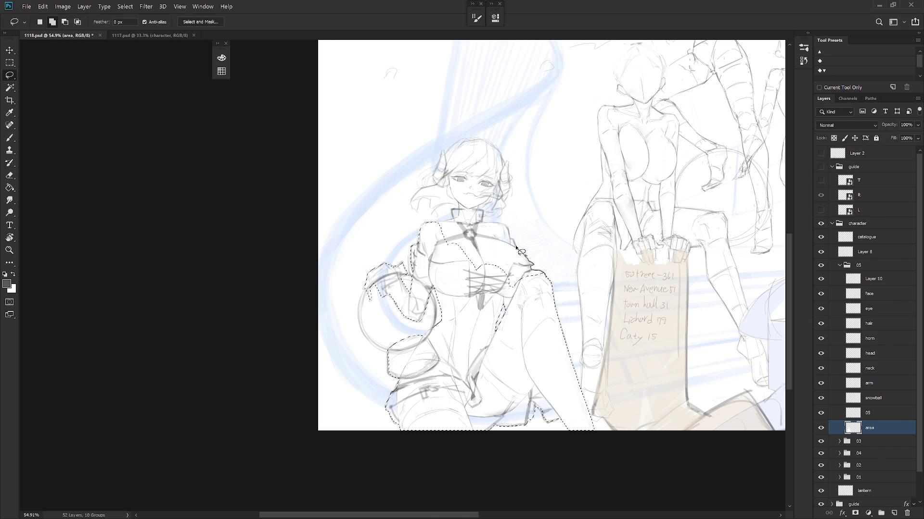
{"action": "mouse_move", "coordinate": [512, 240]}
{"action": "left_mouse_down"}
{"action": "mouse_move", "coordinate": [501, 298]}
{"action": "mouse_move", "coordinate": [533, 295]}
{"action": "left_mouse_up"}
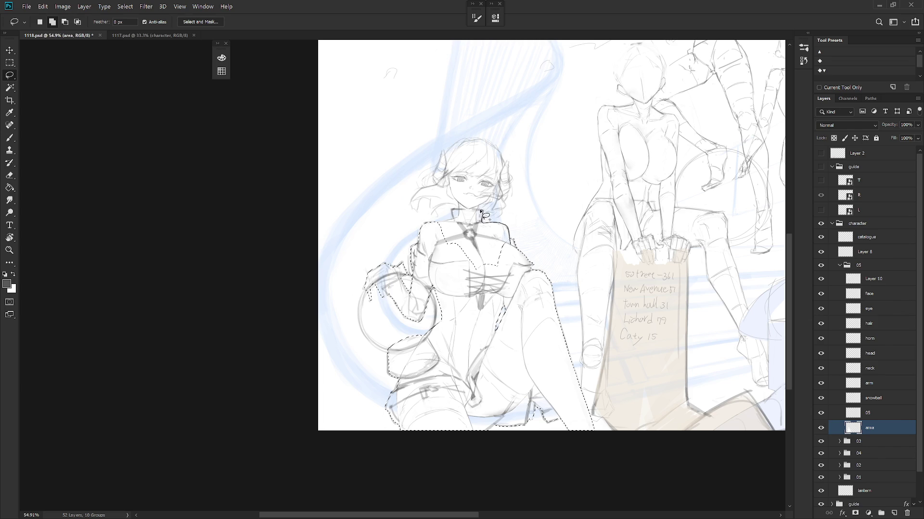
{"action": "mouse_move", "coordinate": [477, 211]}
{"action": "left_mouse_down"}
{"action": "mouse_move", "coordinate": [464, 198]}
{"action": "mouse_move", "coordinate": [452, 219]}
{"action": "mouse_move", "coordinate": [435, 223]}
{"action": "mouse_move", "coordinate": [463, 278]}
{"action": "mouse_move", "coordinate": [517, 245]}
{"action": "mouse_move", "coordinate": [522, 270]}
{"action": "mouse_move", "coordinate": [498, 275]}
{"action": "mouse_move", "coordinate": [515, 268]}
{"action": "mouse_move", "coordinate": [517, 220]}
{"action": "mouse_move", "coordinate": [503, 201]}
{"action": "mouse_move", "coordinate": [475, 196]}
{"action": "mouse_move", "coordinate": [438, 230]}
{"action": "mouse_move", "coordinate": [425, 259]}
{"action": "mouse_move", "coordinate": [422, 269]}
{"action": "mouse_move", "coordinate": [433, 256]}
{"action": "mouse_move", "coordinate": [470, 280]}
{"action": "mouse_move", "coordinate": [448, 274]}
{"action": "left_mouse_up"}
{"action": "key", "text": "shift"}
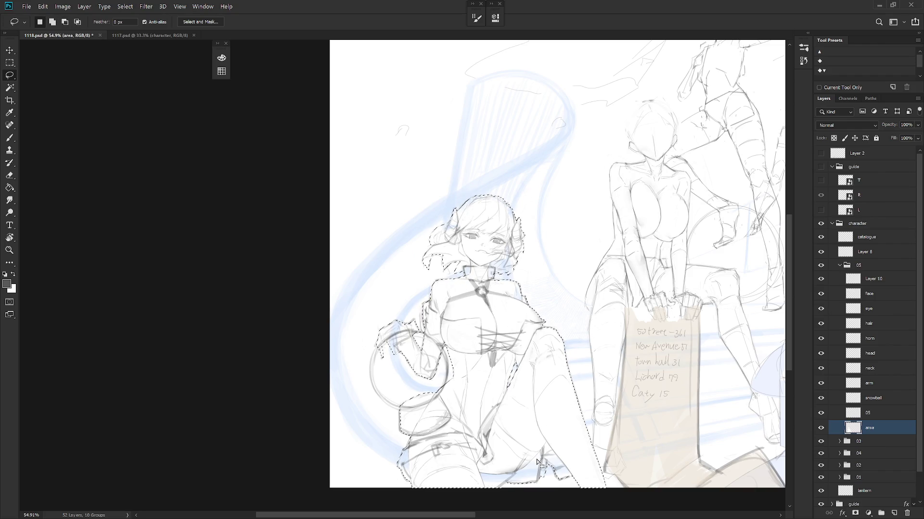
{"action": "key", "text": "ctrl+d"}
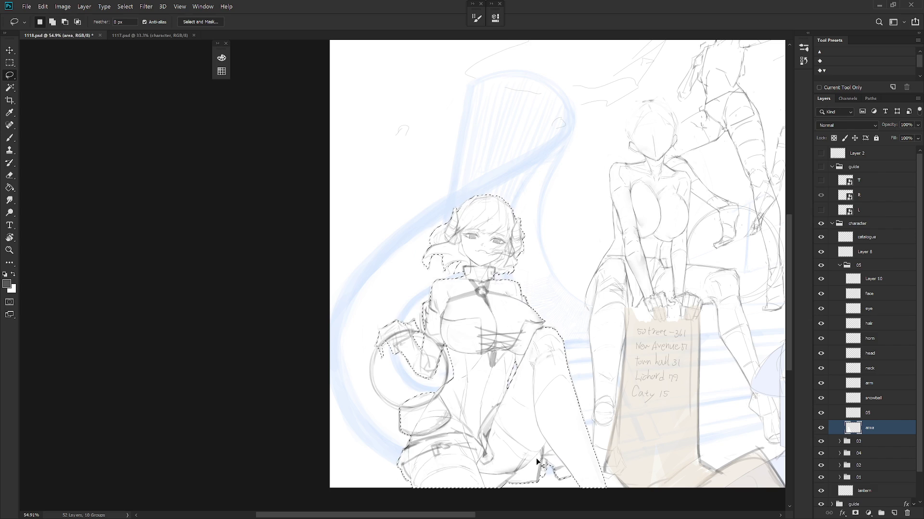
Step: Zoom out to the full composition, make Layer 10 active and pick the Eraser
{"action": "scroll", "coordinate": [537, 461], "scroll_direction": "down", "scroll_amount": 5}
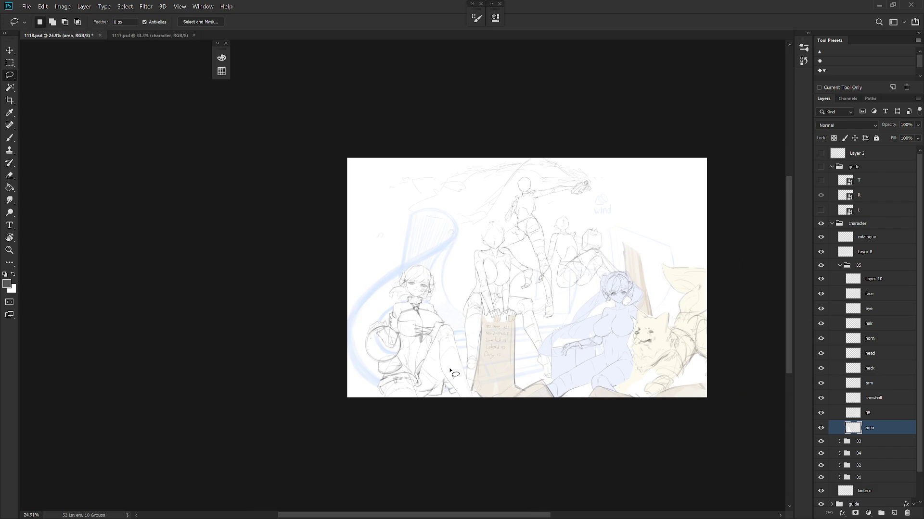
{"action": "left_click", "coordinate": [452, 372], "text": "ctrl"}
{"action": "scroll", "coordinate": [450, 366], "scroll_direction": "up", "scroll_amount": 5}
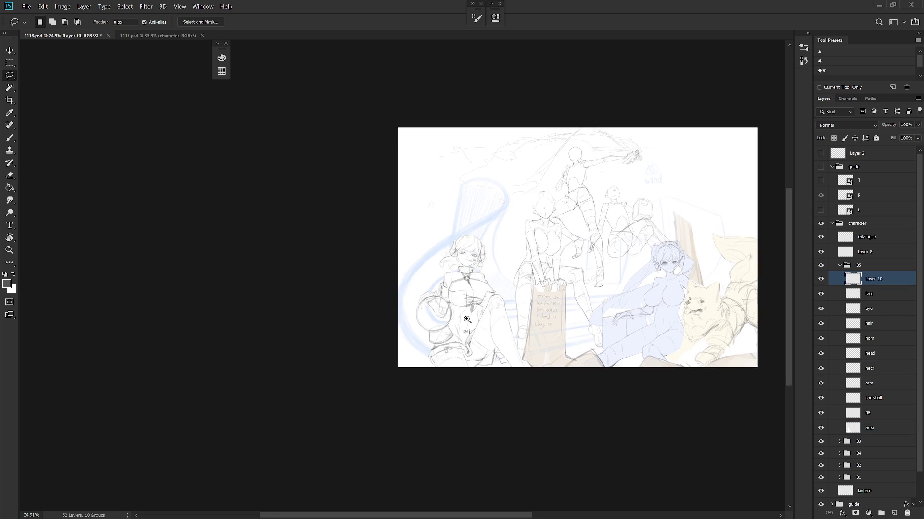
{"action": "key", "text": "e"}
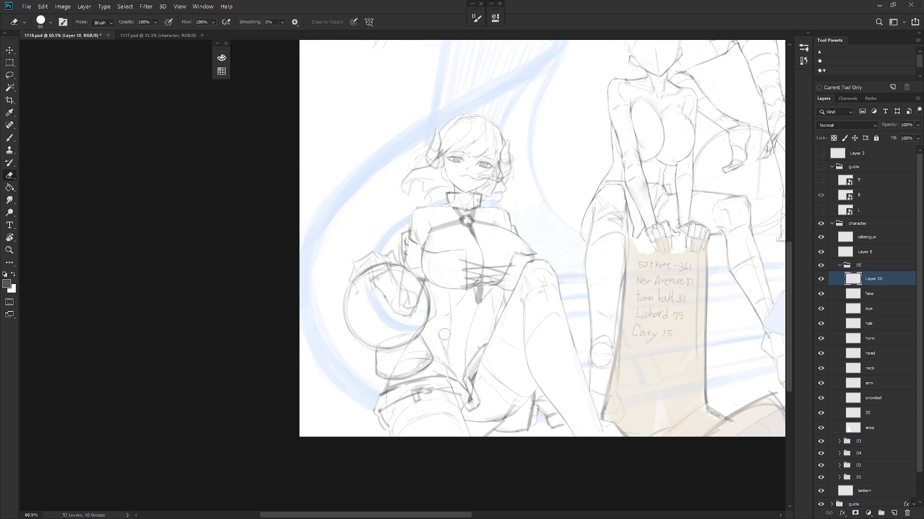
{"action": "key", "text": "b"}
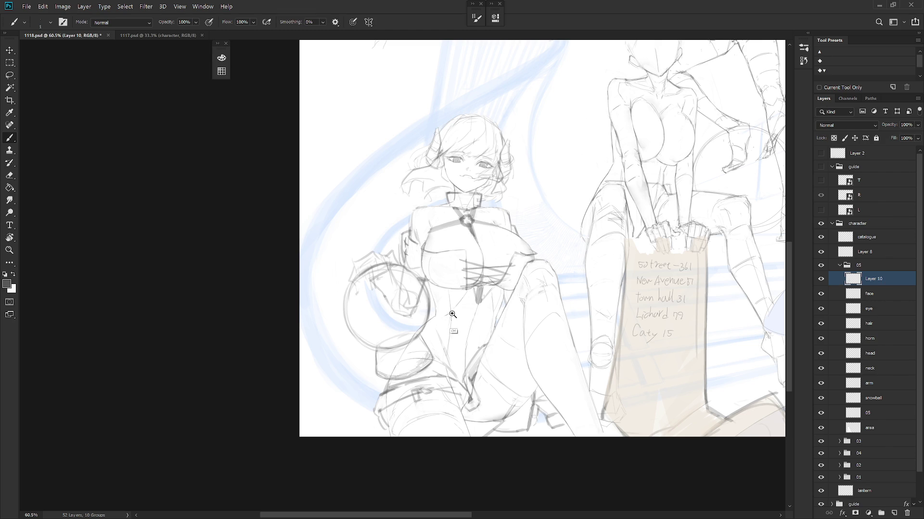
{"action": "scroll", "coordinate": [452, 315], "scroll_direction": "up", "scroll_amount": 3}
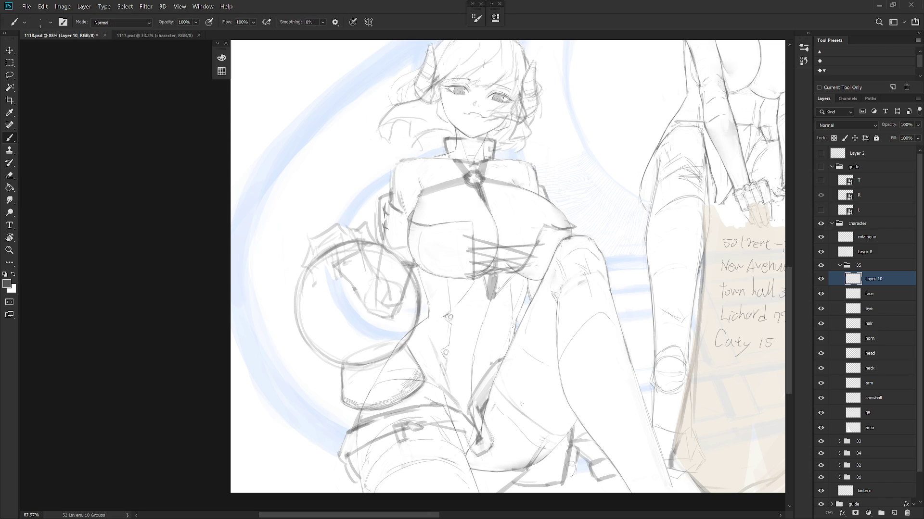
{"action": "scroll", "coordinate": [521, 404], "scroll_direction": "down", "scroll_amount": 3}
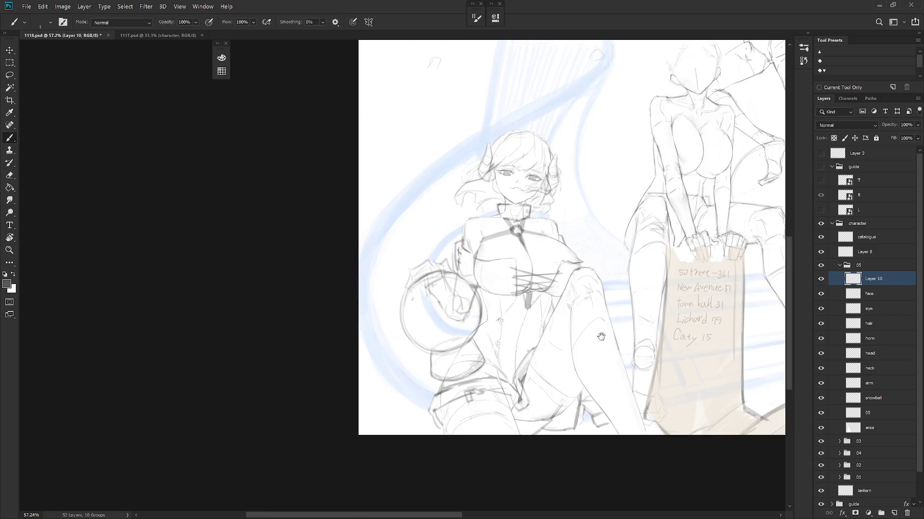
{"action": "left_click_drag", "start_coordinate": [556, 428], "coordinate": [488, 457]}
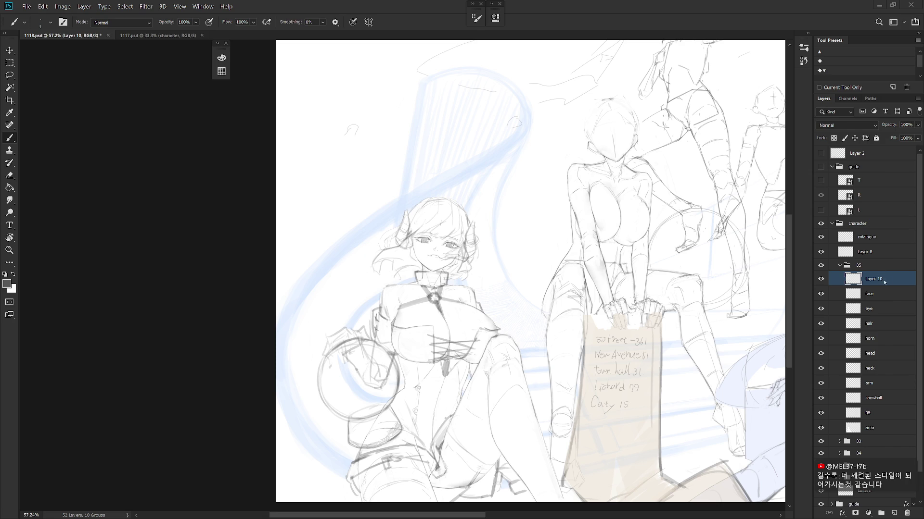
{"action": "scroll", "coordinate": [647, 380], "scroll_direction": "down", "scroll_amount": 1}
{"action": "left_click_drag", "start_coordinate": [647, 380], "coordinate": [548, 435]}
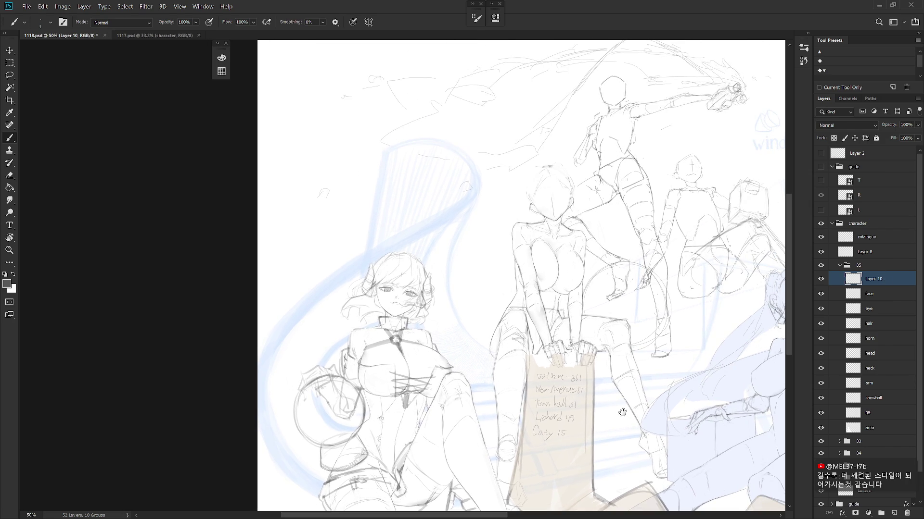
{"action": "scroll", "coordinate": [626, 418], "scroll_direction": "down", "scroll_amount": 3}
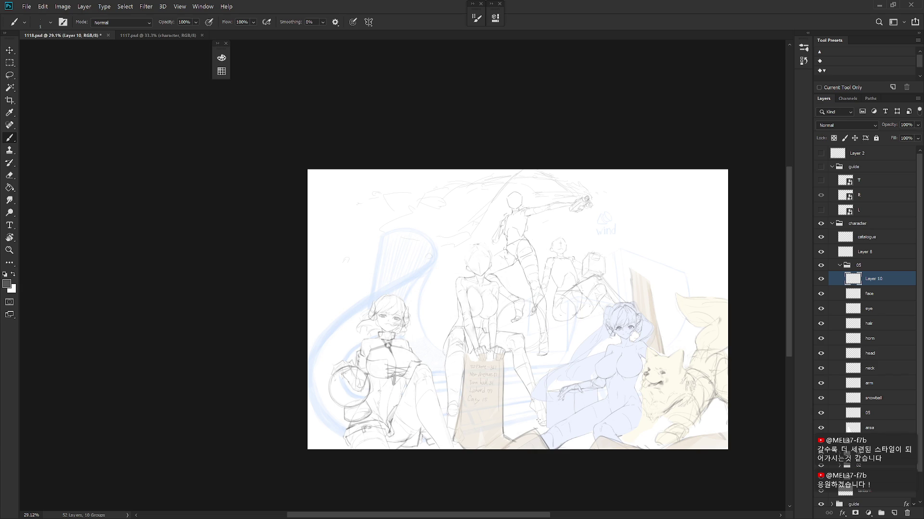
{"action": "scroll", "coordinate": [538, 421], "scroll_direction": "up", "scroll_amount": 5}
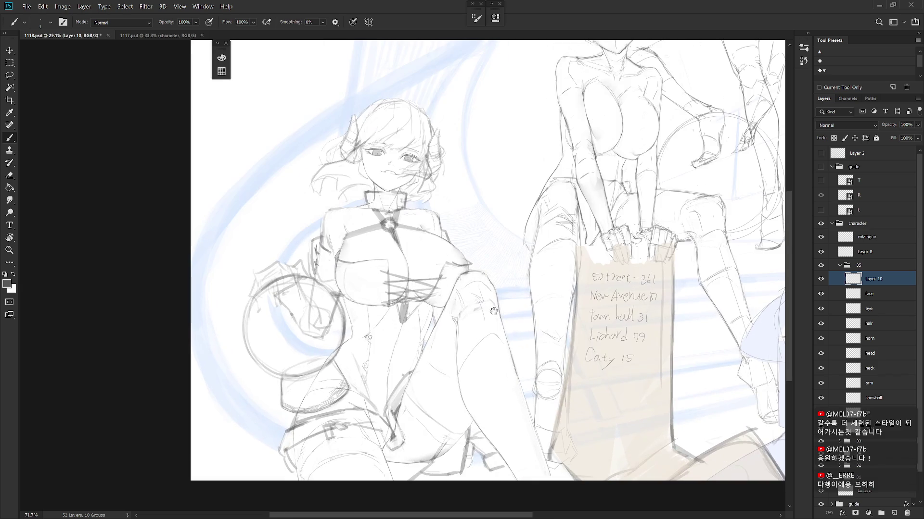
Step: Hide and re-show the snowball layer, then make it the active layer
{"action": "left_click_drag", "start_coordinate": [476, 394], "coordinate": [434, 323]}
{"action": "key", "text": "shift+b"}
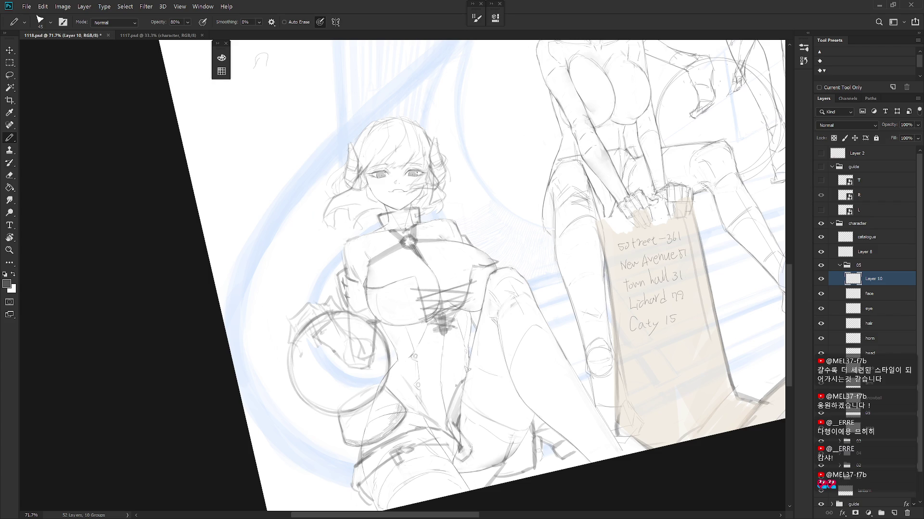
{"action": "key", "text": "Escape"}
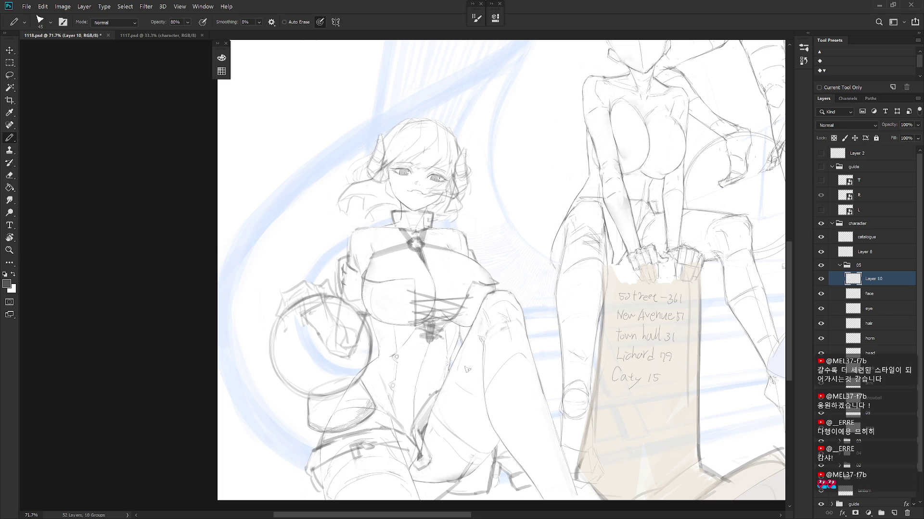
{"action": "scroll", "coordinate": [467, 369], "scroll_direction": "down", "scroll_amount": 2}
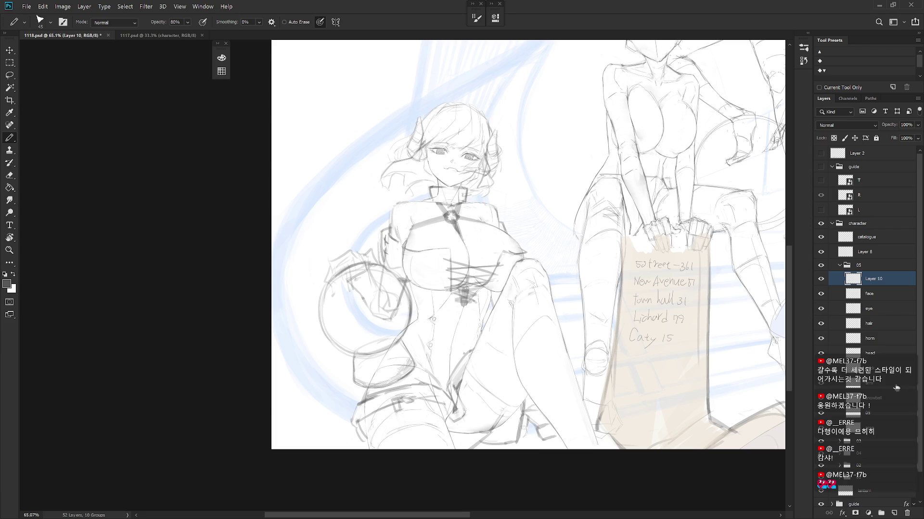
{"action": "left_click", "coordinate": [819, 402]}
{"action": "left_click", "coordinate": [819, 402]}
{"action": "left_click", "coordinate": [866, 398]}
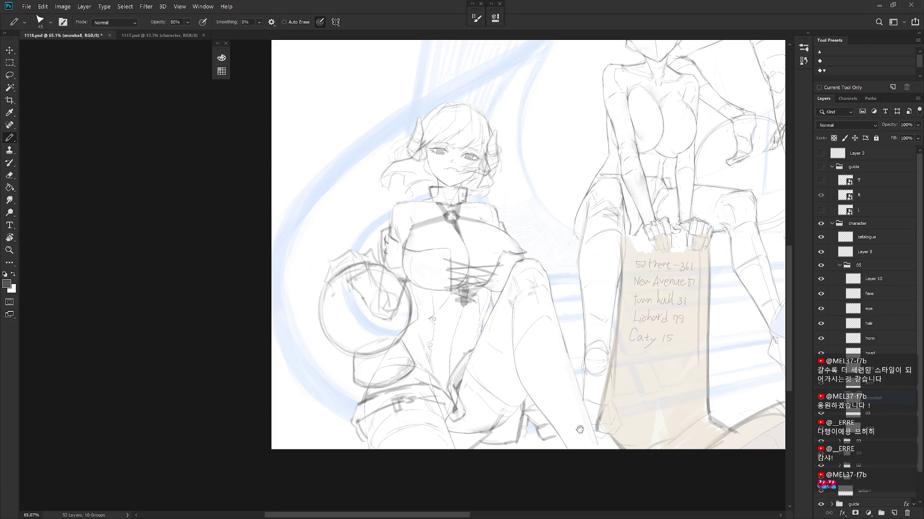
Step: Pick a colour from the drawing and shade the snowball's base dark grey with the pencil
{"action": "left_click_drag", "start_coordinate": [378, 369], "coordinate": [441, 333]}
{"action": "key", "text": "e"}
{"action": "key", "text": "b"}
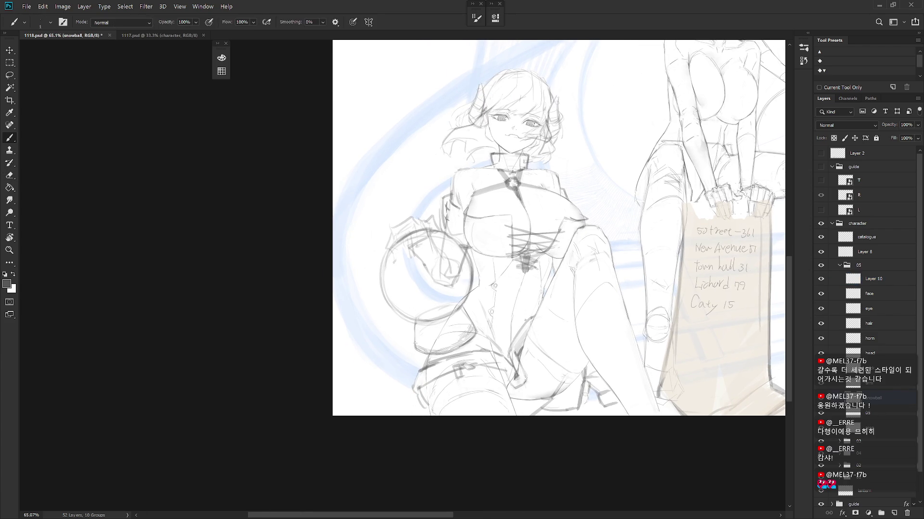
{"action": "left_click", "coordinate": [464, 315], "text": "alt"}
{"action": "key", "text": "shift+b"}
{"action": "mouse_move", "coordinate": [417, 321]}
{"action": "left_mouse_down"}
{"action": "mouse_move", "coordinate": [415, 347]}
{"action": "mouse_move", "coordinate": [427, 337]}
{"action": "mouse_move", "coordinate": [456, 339]}
{"action": "left_mouse_up"}
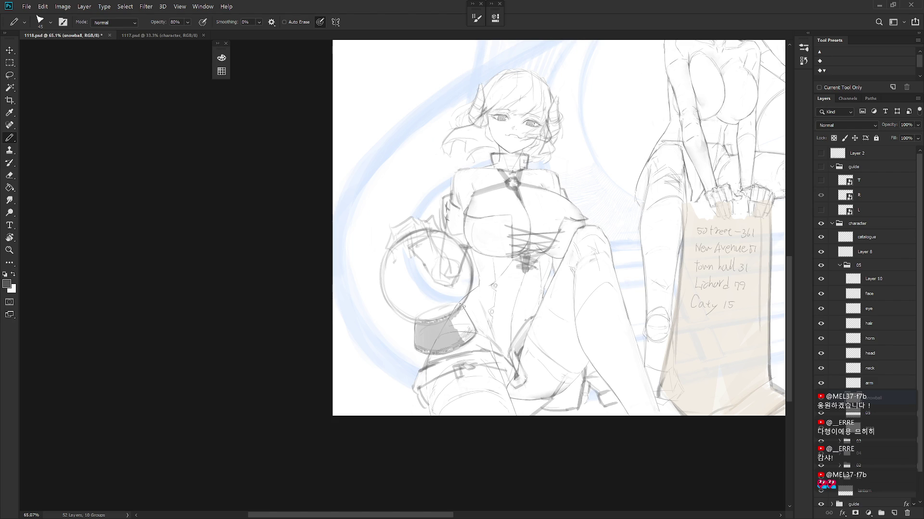
Step: Set the pencil size to 50 and draw a line down the snowball's left edge
{"action": "mouse_move", "coordinate": [464, 284]}
{"action": "left_mouse_down"}
{"action": "mouse_move", "coordinate": [433, 250]}
{"action": "mouse_move", "coordinate": [413, 289]}
{"action": "left_mouse_up"}
{"action": "key", "text": "w"}
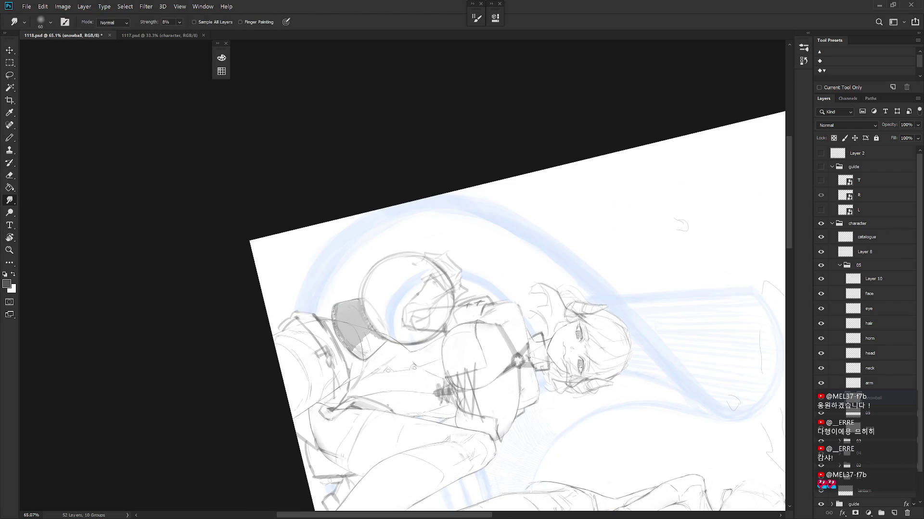
{"action": "key", "text": "e"}
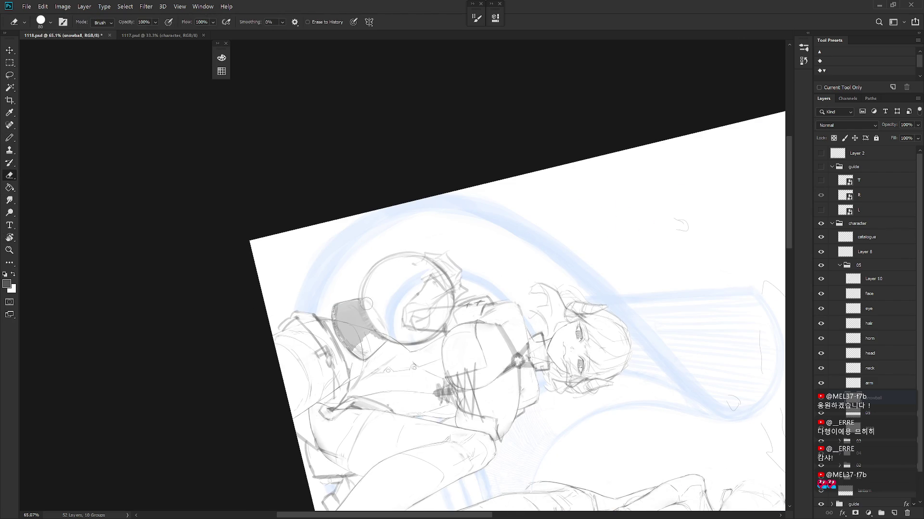
{"action": "key", "text": "Escape"}
{"action": "key", "text": "b"}
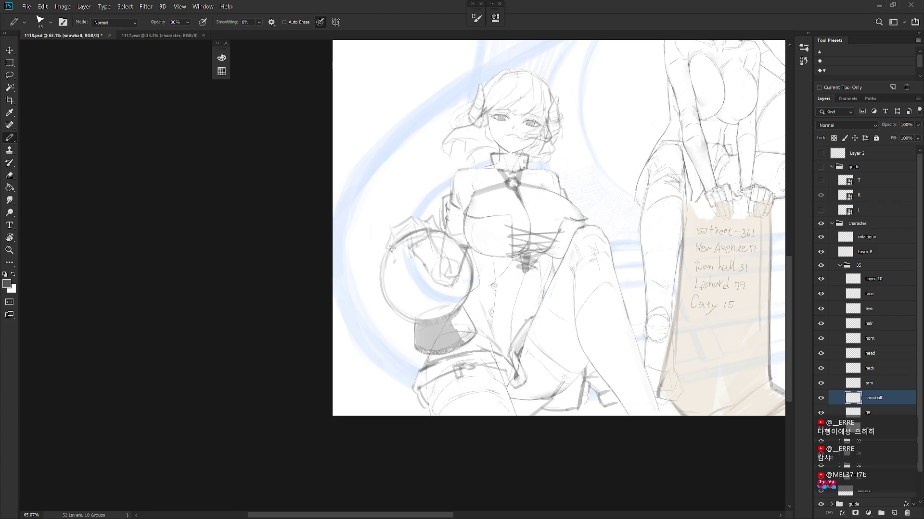
{"action": "key", "text": "bracketright"}
{"action": "mouse_move", "coordinate": [389, 248]}
{"action": "left_mouse_down"}
{"action": "mouse_move", "coordinate": [387, 303]}
{"action": "mouse_move", "coordinate": [416, 319]}
{"action": "left_mouse_up"}
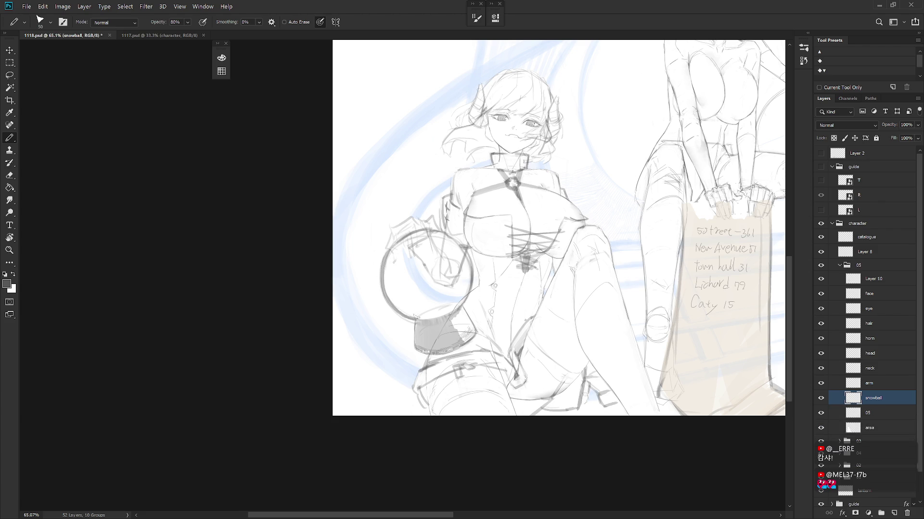
{"action": "key", "text": "ctrl+z"}
{"action": "mouse_move", "coordinate": [389, 248]}
{"action": "left_mouse_down"}
{"action": "mouse_move", "coordinate": [389, 305]}
{"action": "mouse_move", "coordinate": [416, 319]}
{"action": "left_mouse_up"}
Step: Erase to thin the left-edge line and lighten the hatching on the snowball base
{"action": "key", "text": "e"}
{"action": "mouse_move", "coordinate": [387, 255]}
{"action": "left_mouse_down"}
{"action": "mouse_move", "coordinate": [382, 292]}
{"action": "mouse_move", "coordinate": [410, 319]}
{"action": "left_mouse_up"}
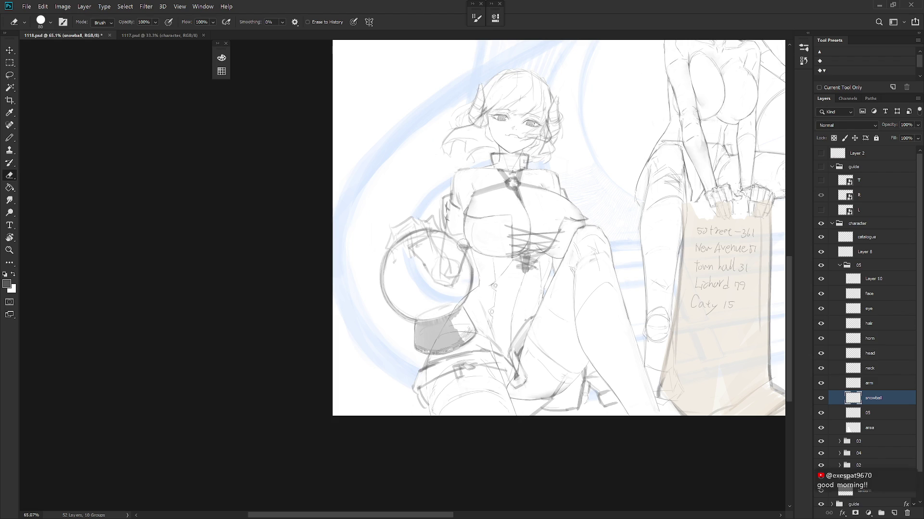
{"action": "key", "text": "b"}
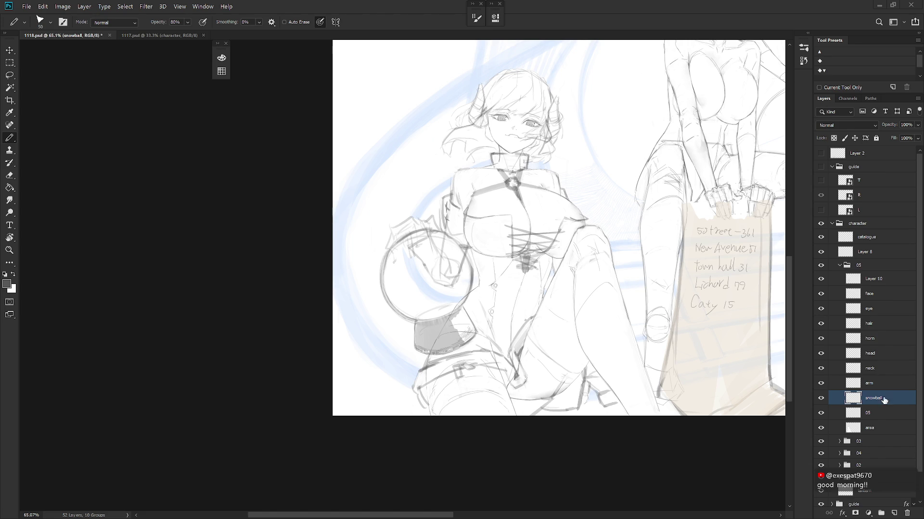
{"action": "key", "text": "r"}
{"action": "scroll", "coordinate": [558, 226], "scroll_direction": "down", "scroll_amount": 3}
{"action": "scroll", "coordinate": [558, 226], "scroll_direction": "up", "scroll_amount": 5}
{"action": "key", "text": "e"}
{"action": "mouse_move", "coordinate": [484, 351]}
{"action": "left_mouse_down"}
{"action": "mouse_move", "coordinate": [476, 370]}
{"action": "mouse_move", "coordinate": [472, 356]}
{"action": "left_mouse_up"}
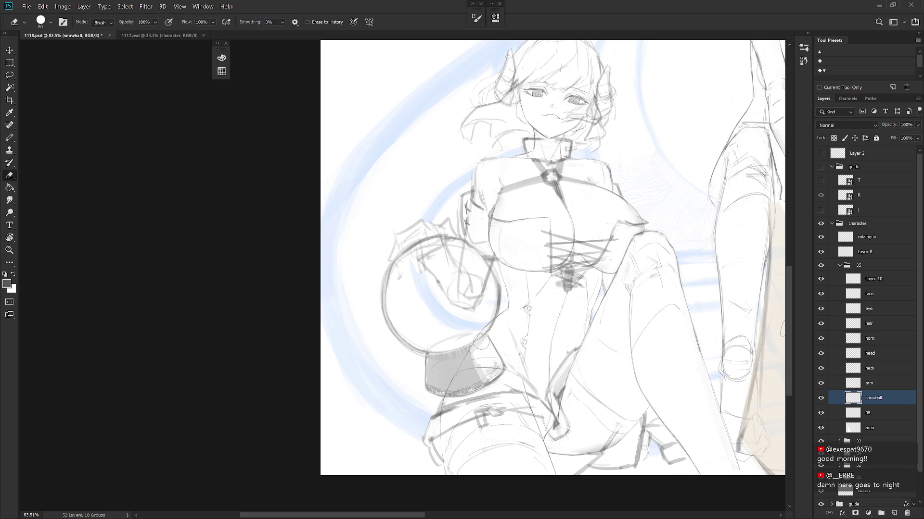
{"action": "scroll", "coordinate": [489, 394], "scroll_direction": "down", "scroll_amount": 3}
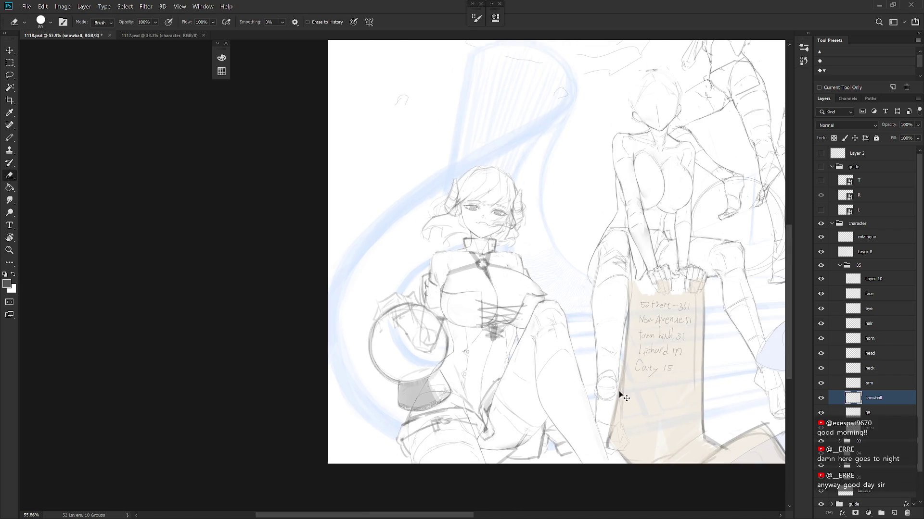
{"action": "scroll", "coordinate": [607, 386], "scroll_direction": "down", "scroll_amount": 4}
Step: Flip the canvas horizontally to check the composition in reverse
{"action": "key", "text": "h"}
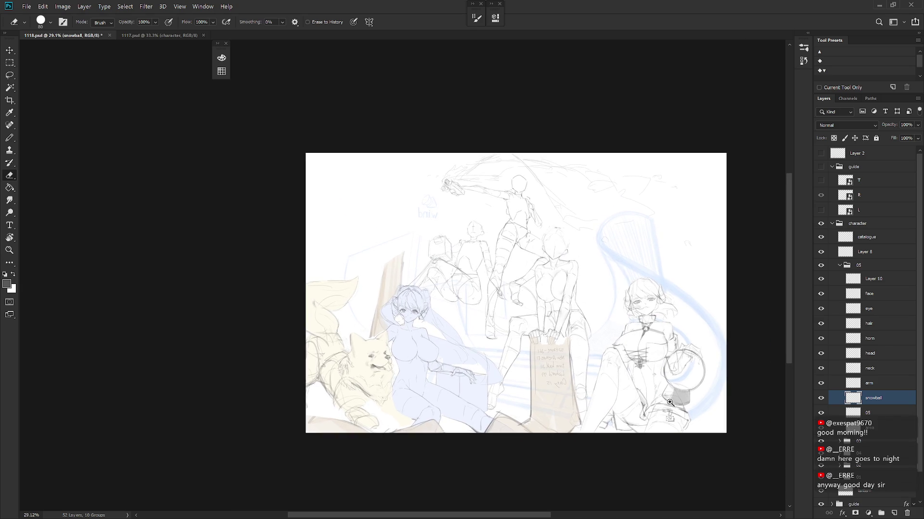
{"action": "scroll", "coordinate": [670, 402], "scroll_direction": "up", "scroll_amount": 3}
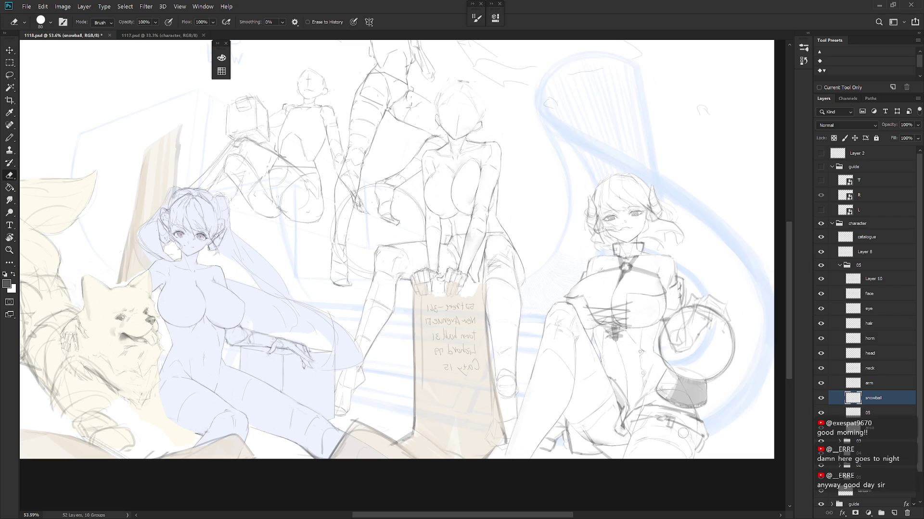
{"action": "key", "text": "b"}
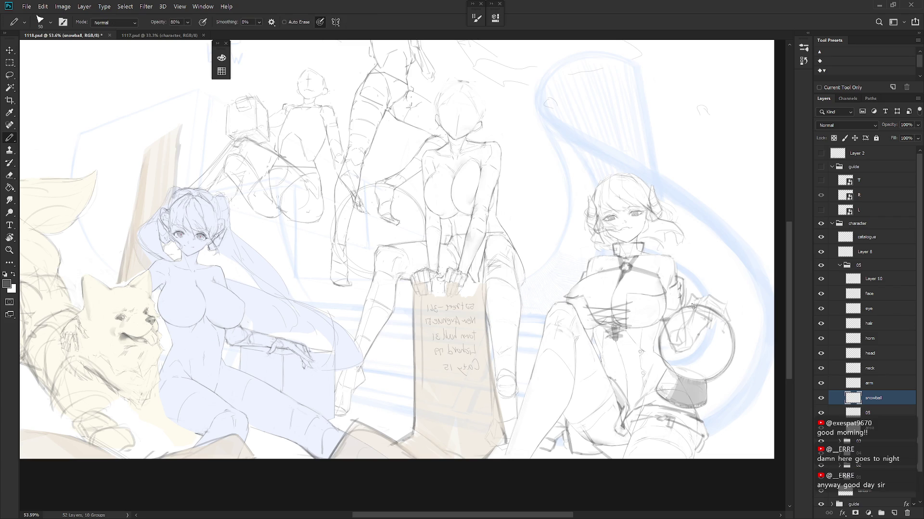
{"action": "key", "text": "e"}
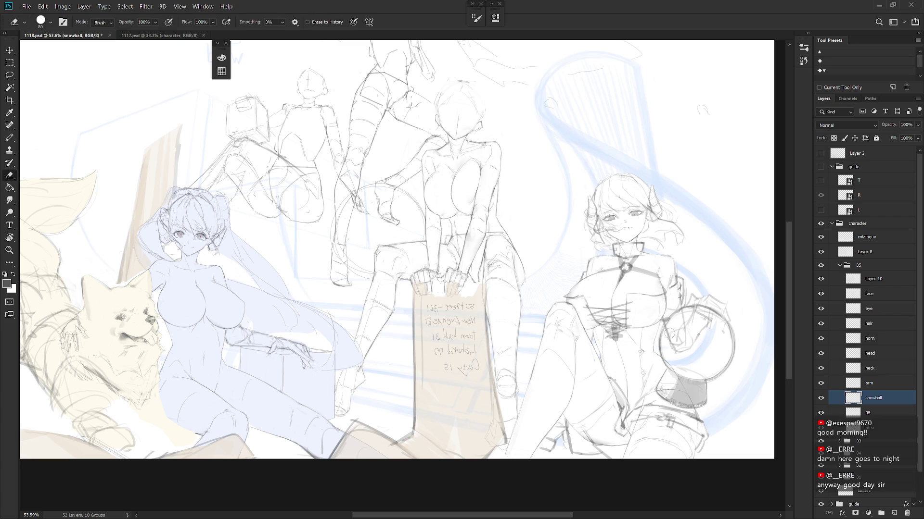
{"action": "key", "text": "b"}
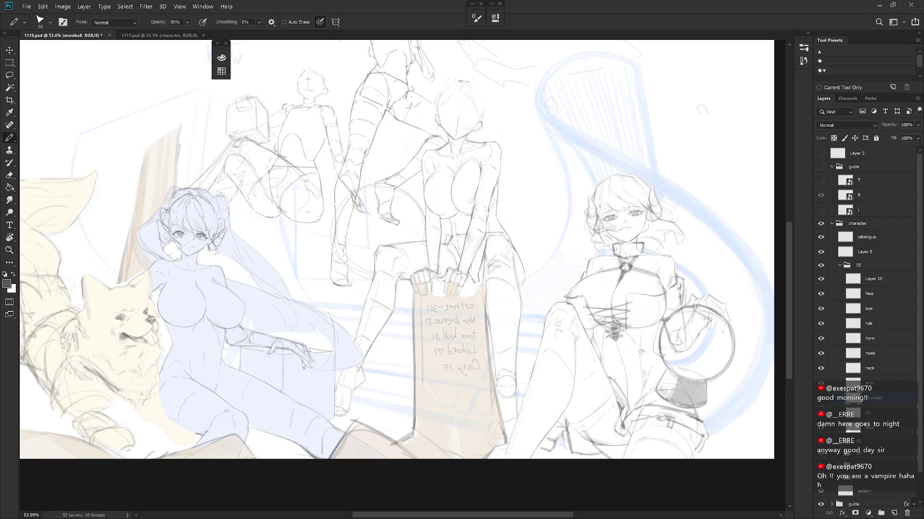
{"action": "key", "text": "e"}
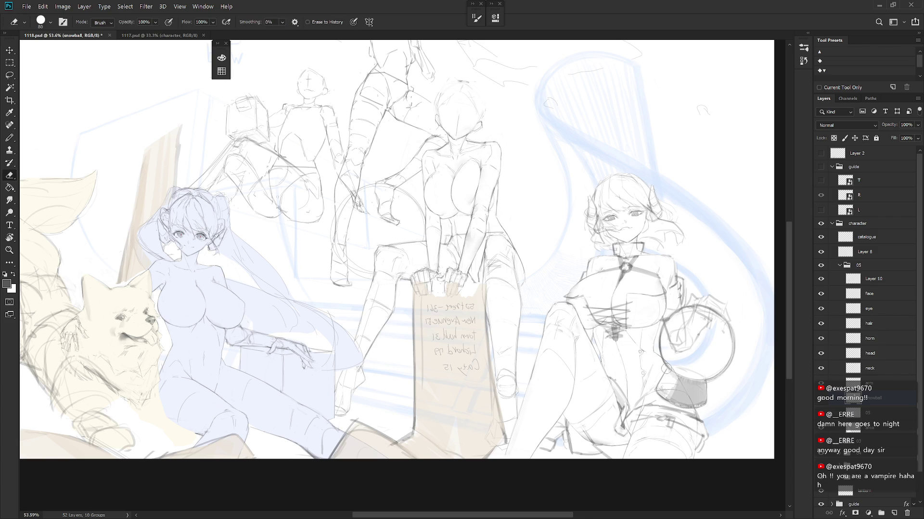
{"action": "scroll", "coordinate": [726, 372], "scroll_direction": "right", "scroll_amount": 3}
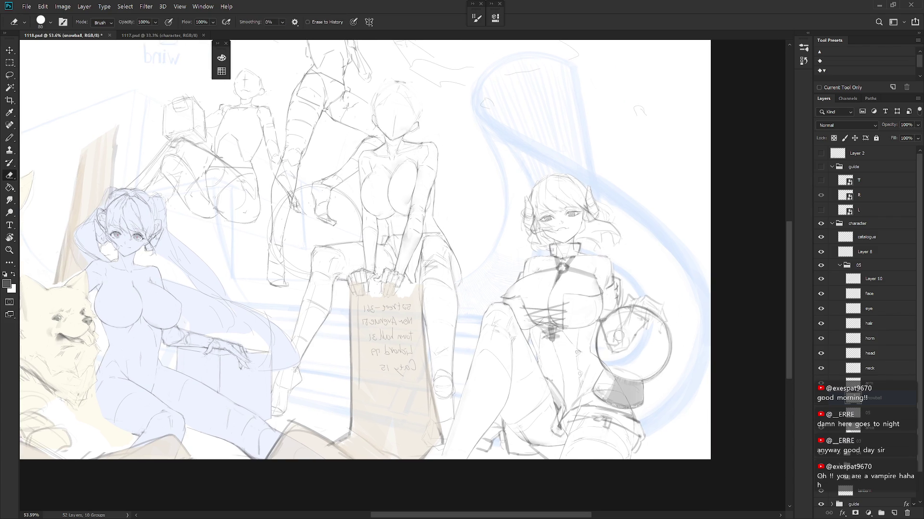
{"action": "key", "text": "b"}
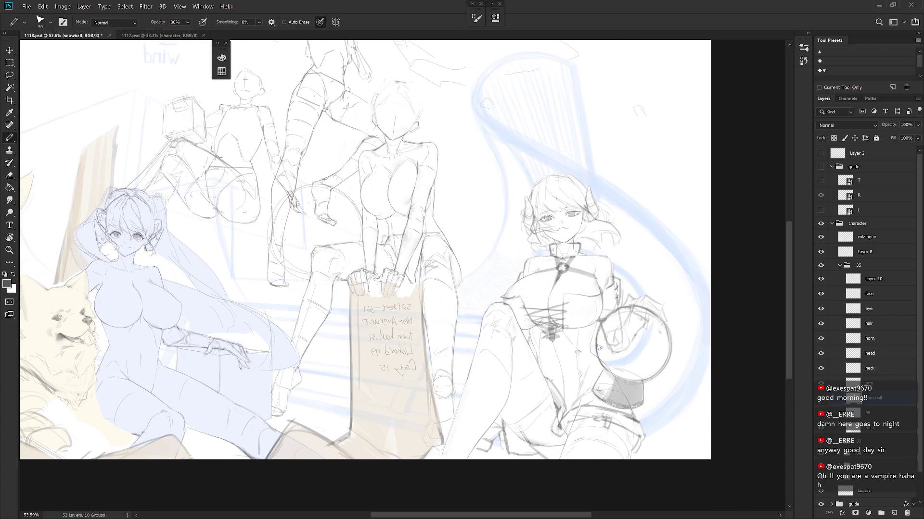
{"action": "key", "text": "e"}
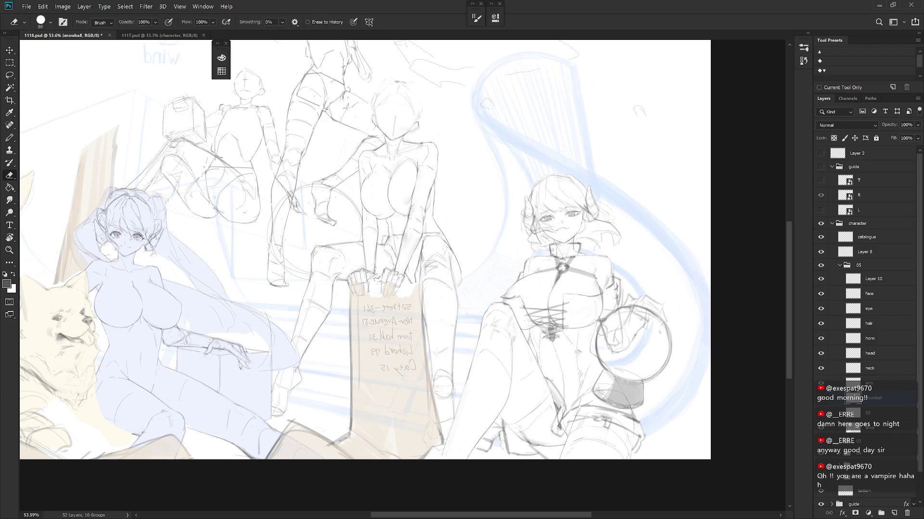
{"action": "key", "text": "b"}
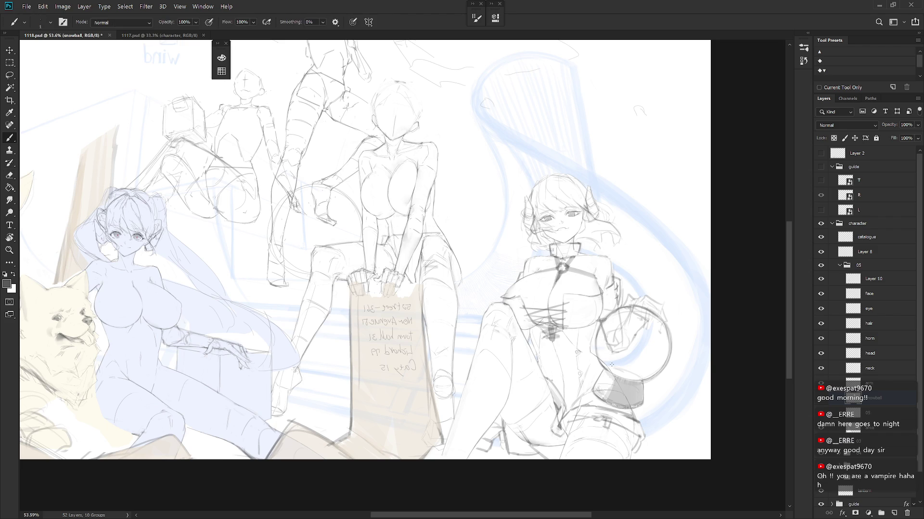
{"action": "left_click_drag", "start_coordinate": [611, 367], "coordinate": [601, 351]}
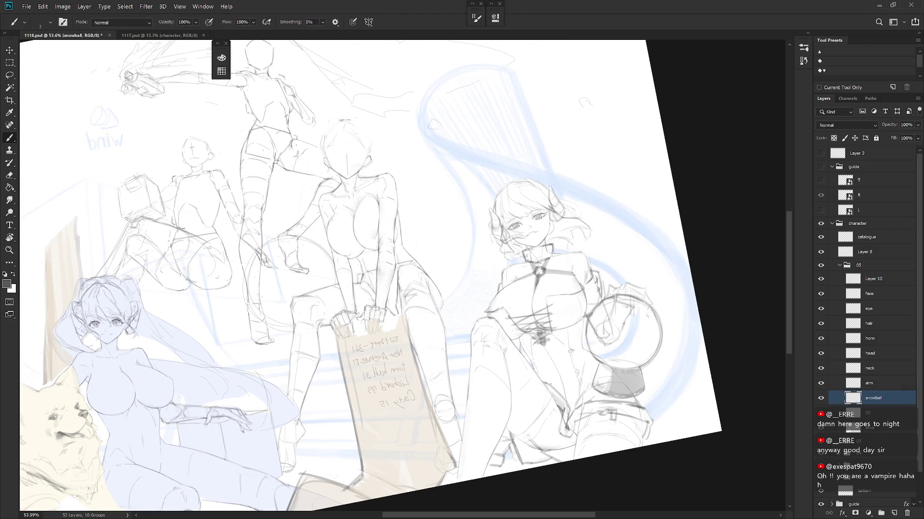
{"action": "key", "text": "Escape"}
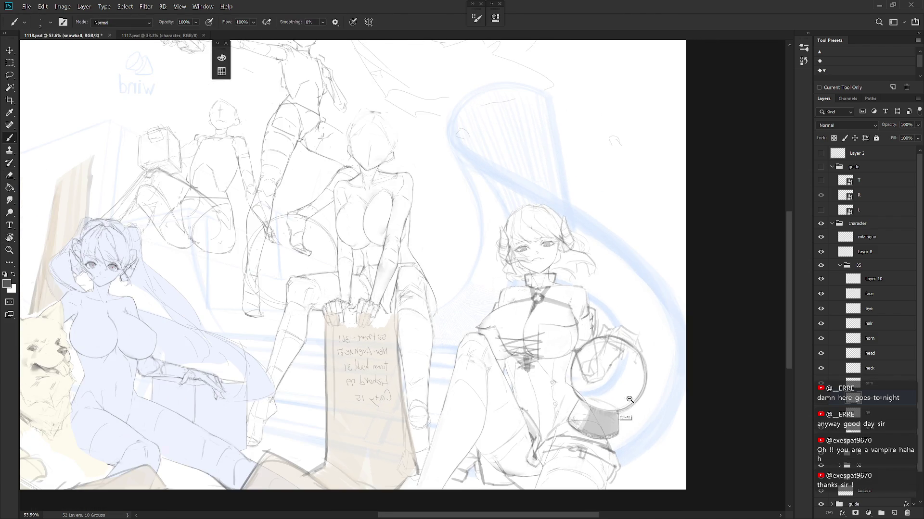
{"action": "scroll", "coordinate": [661, 376], "scroll_direction": "down", "scroll_amount": 3}
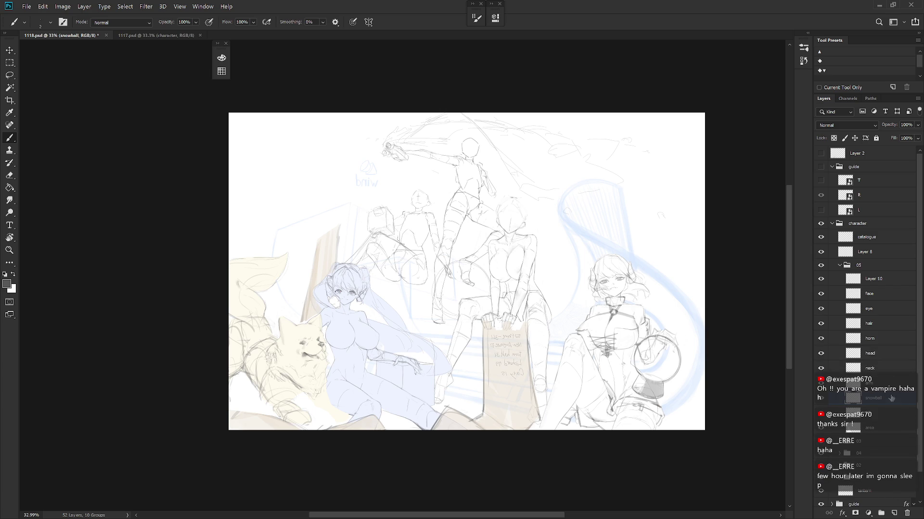
Step: Flip the canvas back to normal and zoom in on the girl's face
{"action": "key", "text": "h"}
{"action": "key", "text": "shift+b"}
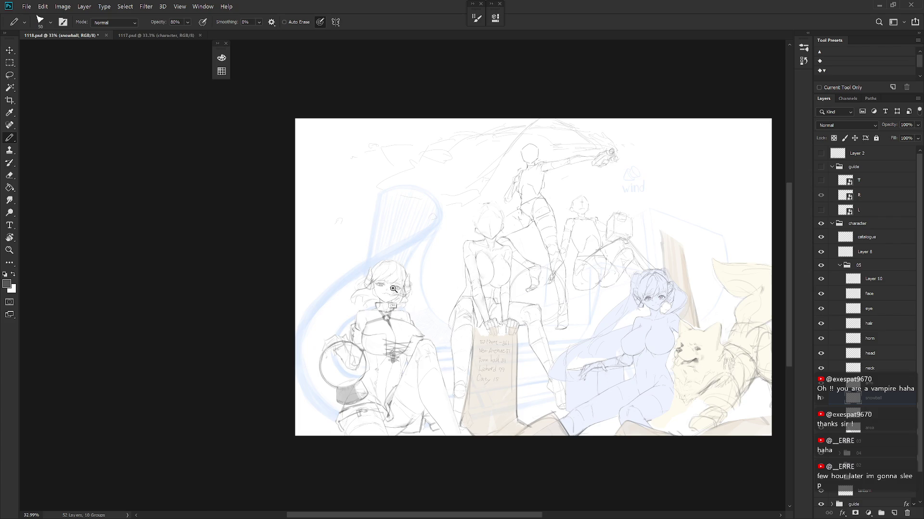
{"action": "scroll", "coordinate": [420, 284], "scroll_direction": "up", "scroll_amount": 5}
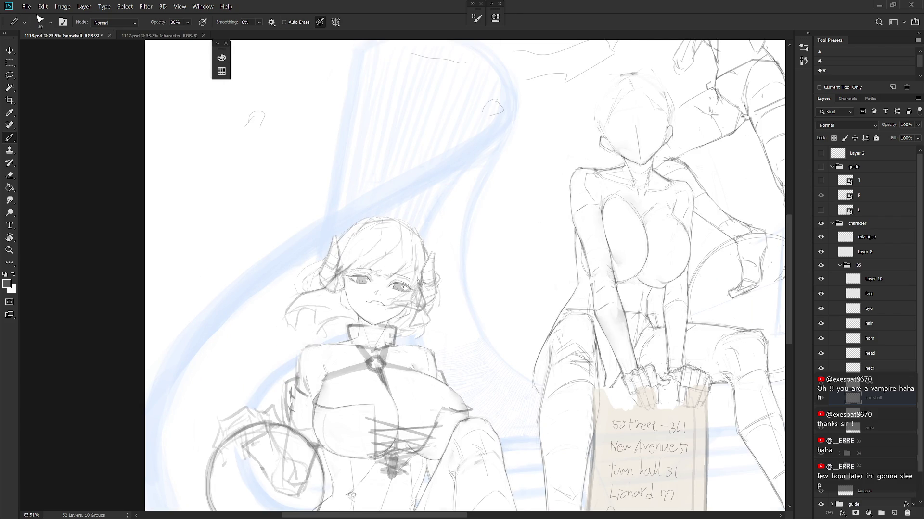
{"action": "scroll", "coordinate": [420, 284], "scroll_direction": "up", "scroll_amount": 5}
{"action": "left_click_drag", "start_coordinate": [529, 336], "coordinate": [558, 358]}
Step: On the face layer, move the left-hand eye about 12 px right toward the nose
{"action": "left_click", "coordinate": [701, 303], "text": "ctrl"}
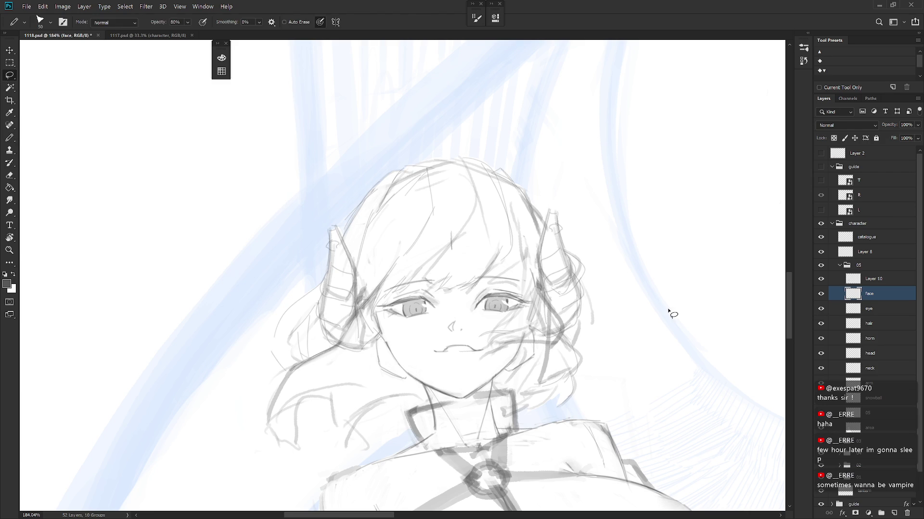
{"action": "key", "text": "l"}
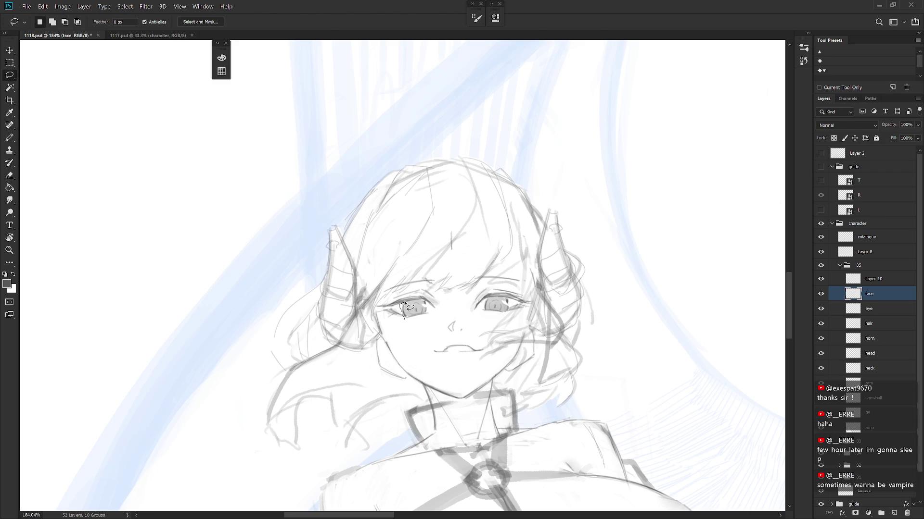
{"action": "mouse_move", "coordinate": [404, 301]}
{"action": "left_mouse_down"}
{"action": "mouse_move", "coordinate": [378, 315]}
{"action": "mouse_move", "coordinate": [392, 326]}
{"action": "left_mouse_up"}
{"action": "key", "text": "ctrl+t"}
{"action": "key", "text": "Right"}
{"action": "key", "text": "Right"}
{"action": "key", "text": "Right"}
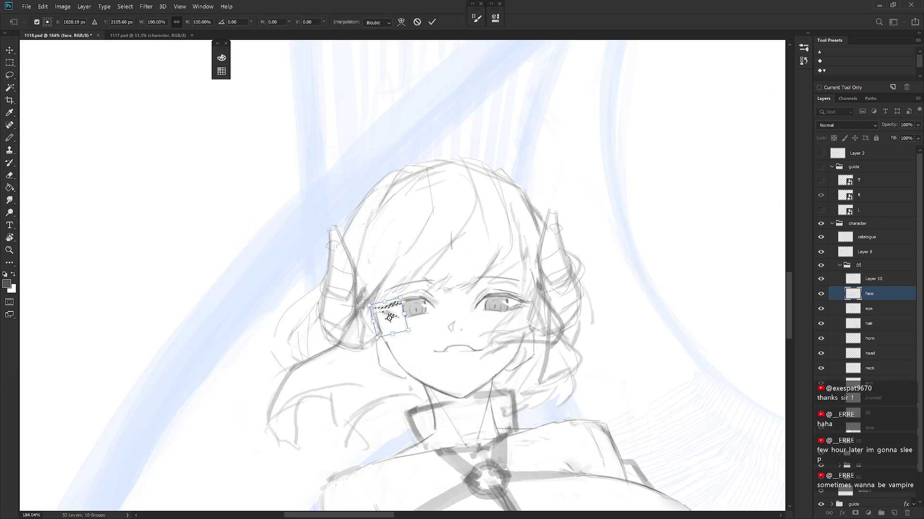
{"action": "key", "text": "Up"}
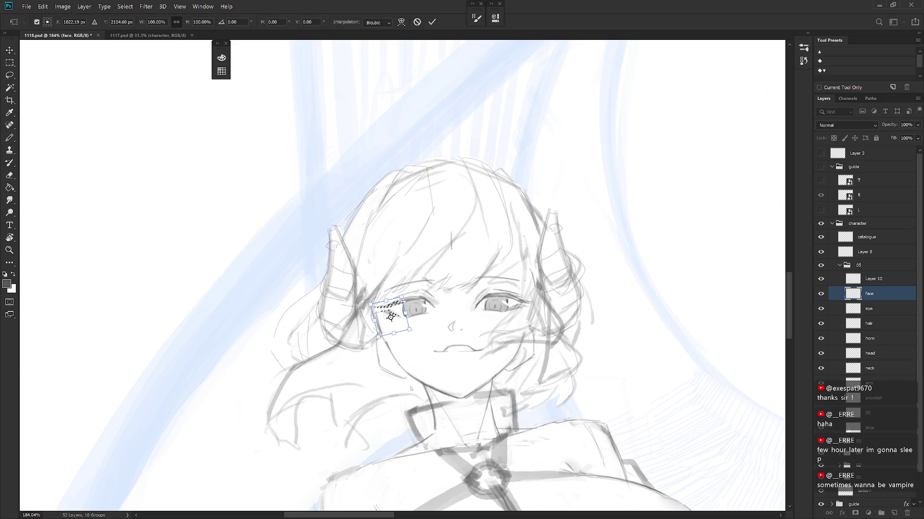
{"action": "key", "text": "Return"}
{"action": "key", "text": "ctrl+d"}
{"action": "key", "text": "b"}
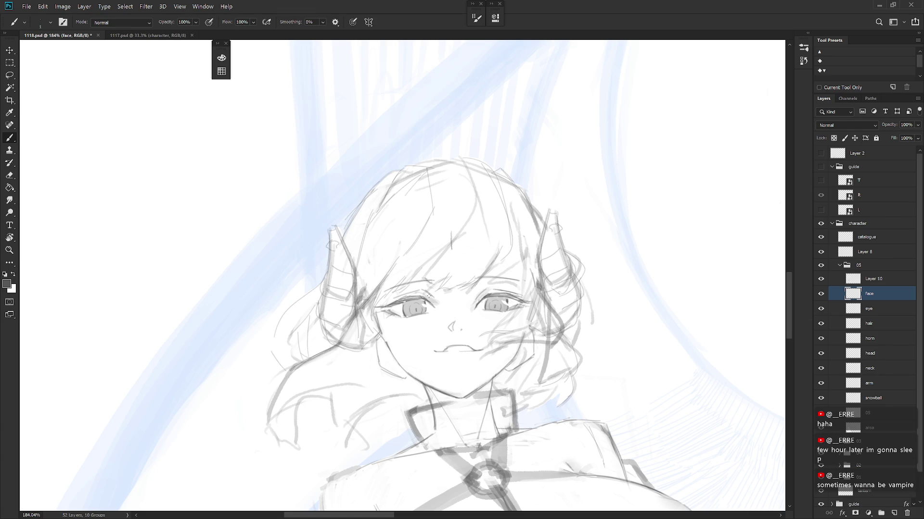
Step: Sketch a small circle beside the girl's cheek near her hair, then toggle the face layer's visibility
{"action": "scroll", "coordinate": [565, 379], "scroll_direction": "down", "scroll_amount": 2}
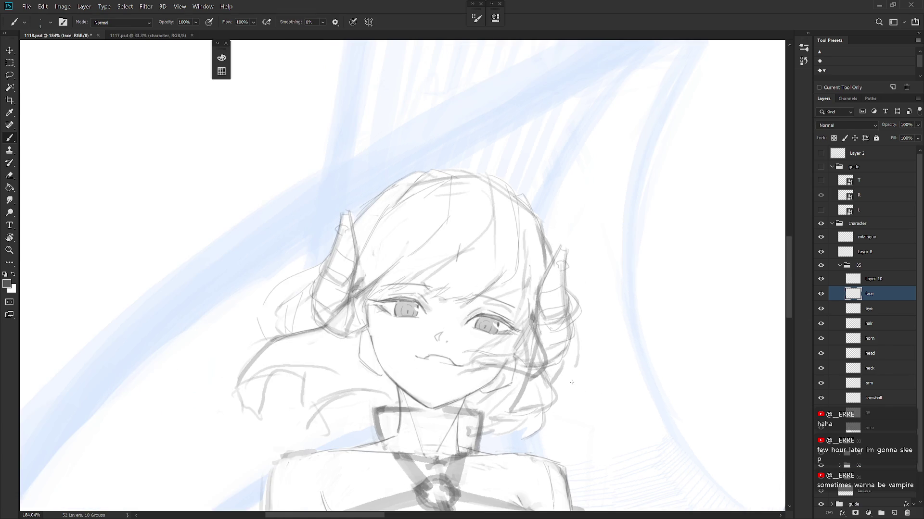
{"action": "scroll", "coordinate": [606, 372], "scroll_direction": "down", "scroll_amount": 2}
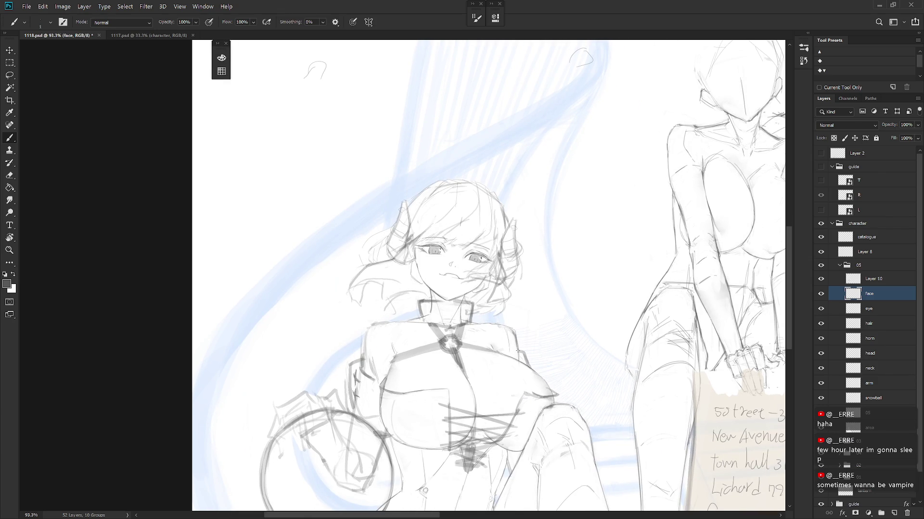
{"action": "scroll", "coordinate": [524, 351], "scroll_direction": "down", "scroll_amount": 3}
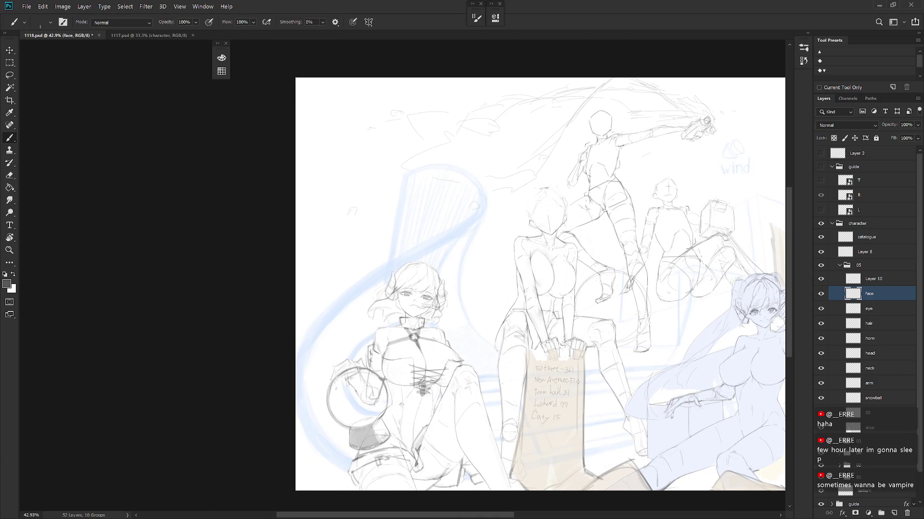
{"action": "scroll", "coordinate": [574, 285], "scroll_direction": "up", "scroll_amount": 4}
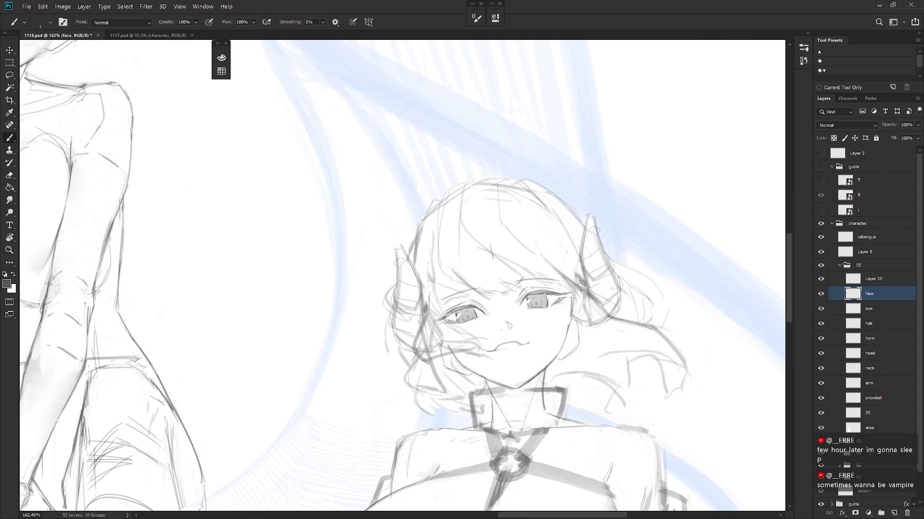
{"action": "key", "text": "e"}
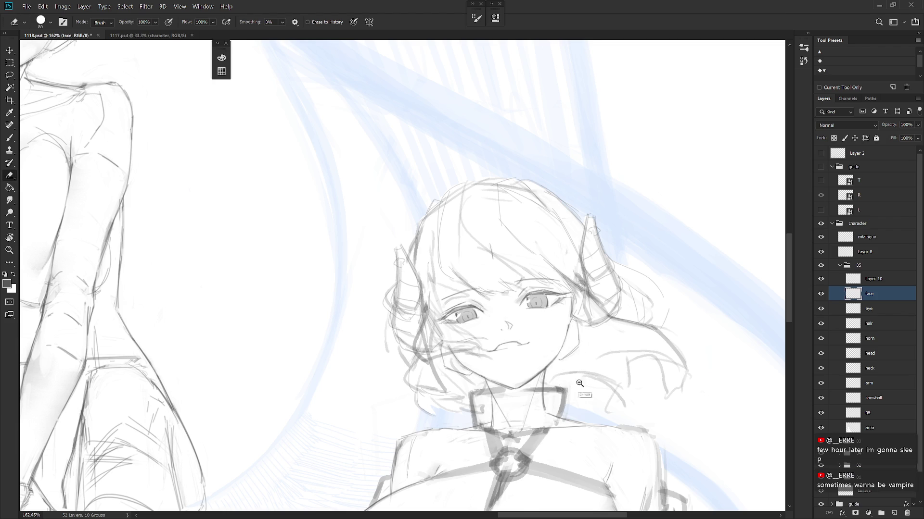
{"action": "scroll", "coordinate": [573, 378], "scroll_direction": "down", "scroll_amount": 3}
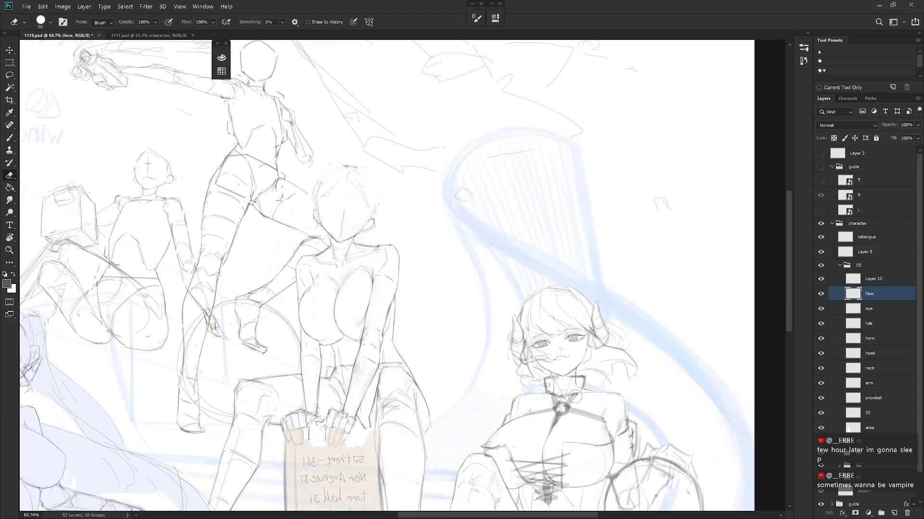
{"action": "scroll", "coordinate": [574, 398], "scroll_direction": "up", "scroll_amount": 4}
{"action": "key", "text": "b"}
{"action": "key", "text": "e"}
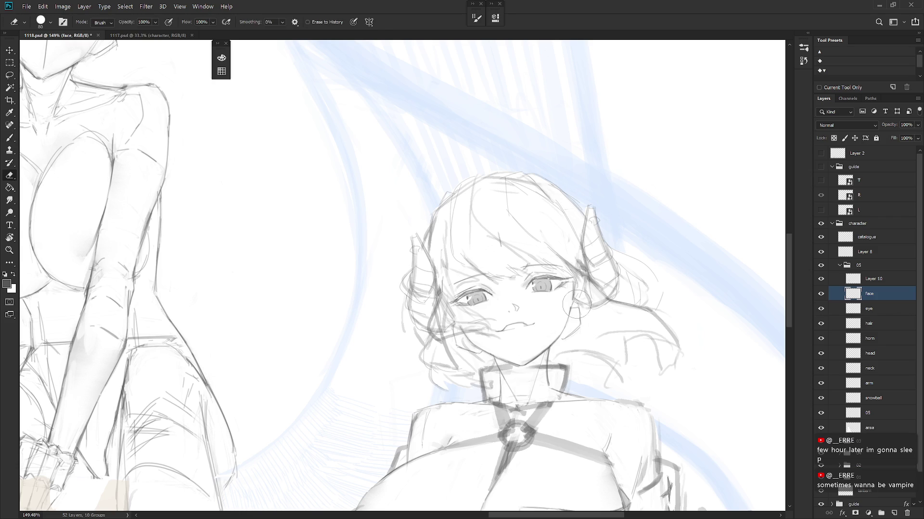
{"action": "left_click", "coordinate": [820, 294]}
{"action": "left_click", "coordinate": [820, 295]}
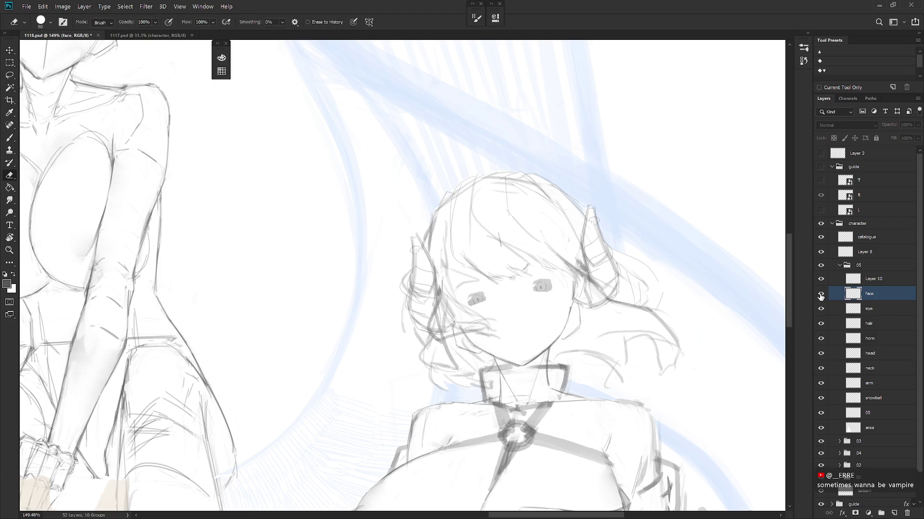
Step: Cut the cheek circle onto its own layer, move it next to the head layer and merge it in
{"action": "key", "text": "l"}
{"action": "mouse_move", "coordinate": [576, 302]}
{"action": "left_mouse_down"}
{"action": "mouse_move", "coordinate": [567, 319]}
{"action": "mouse_move", "coordinate": [579, 322]}
{"action": "left_mouse_up"}
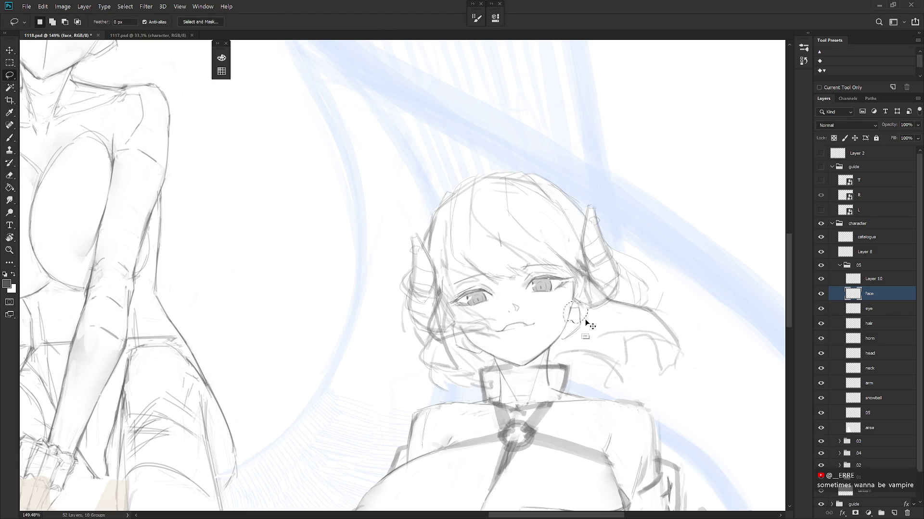
{"action": "key", "text": "ctrl+shift+j"}
{"action": "left_click_drag", "start_coordinate": [868, 309], "coordinate": [879, 362]}
{"action": "key", "text": "ctrl+e"}
Step: Refine the sketch with brush and eraser, adding extra strands on the hair layer
{"action": "key", "text": "b"}
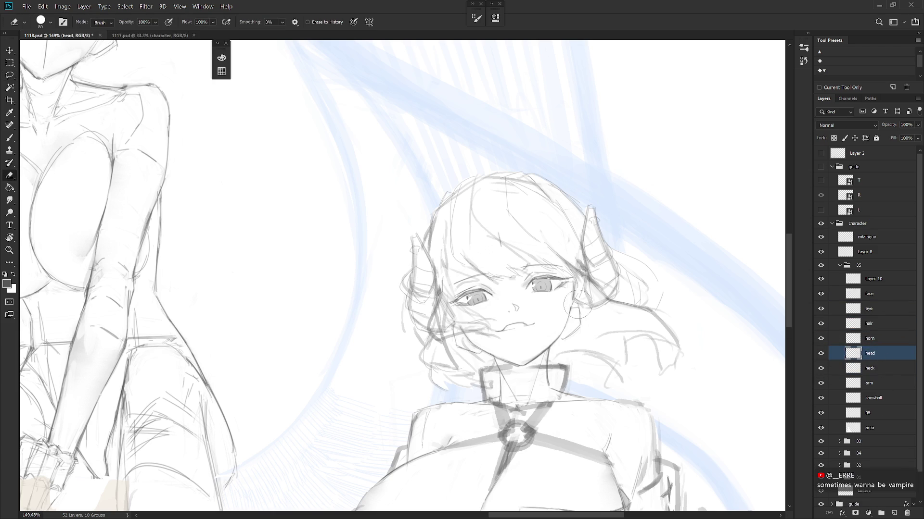
{"action": "key", "text": "e"}
{"action": "key", "text": "b"}
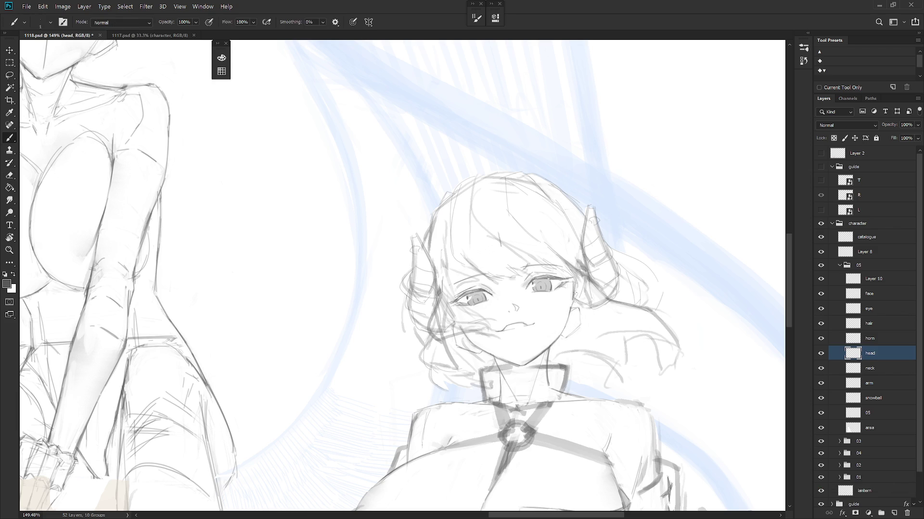
{"action": "key", "text": "e"}
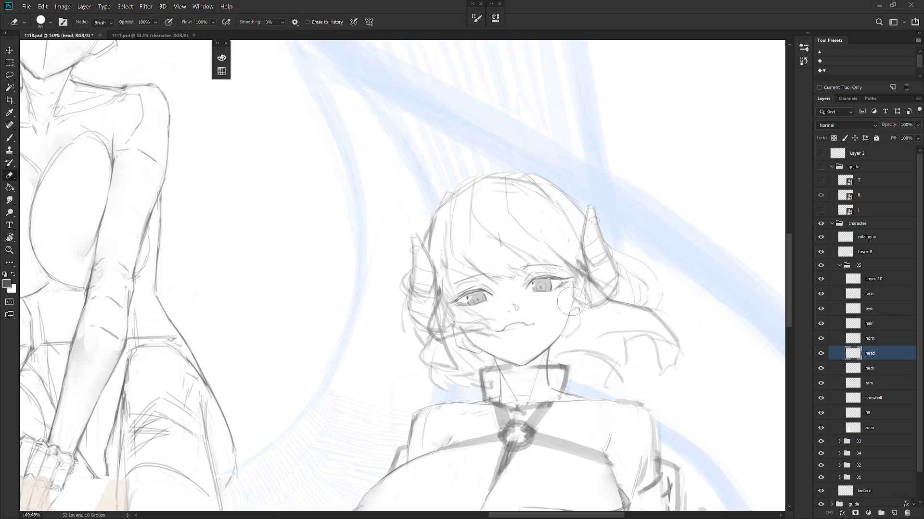
{"action": "left_click", "coordinate": [881, 324]}
{"action": "key", "text": "b"}
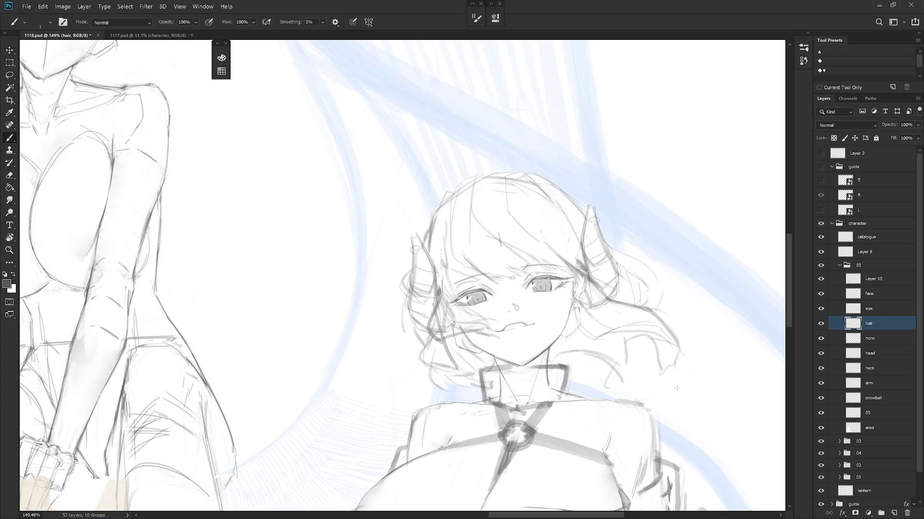
Step: Sketch a small ear beside the right side of her face on the head layer
{"action": "left_click", "coordinate": [884, 361]}
{"action": "key", "text": "e"}
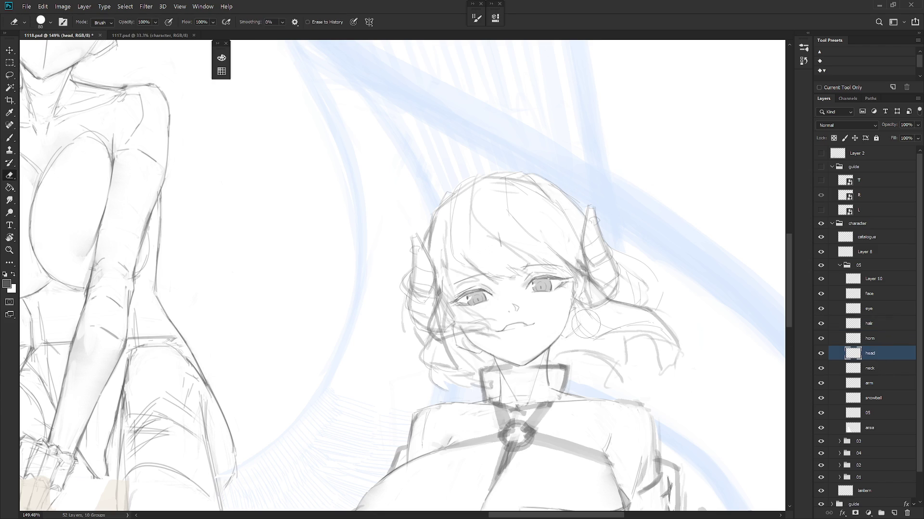
{"action": "key", "text": "b"}
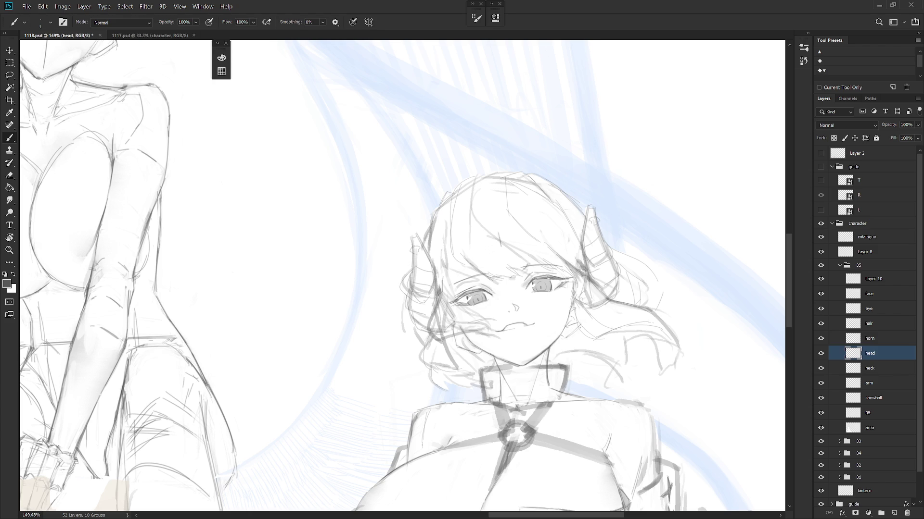
Step: Lasso the right eye on the face layer and transform it slightly lower
{"action": "scroll", "coordinate": [592, 346], "scroll_direction": "down", "scroll_amount": 3}
{"action": "scroll", "coordinate": [563, 311], "scroll_direction": "up", "scroll_amount": 4}
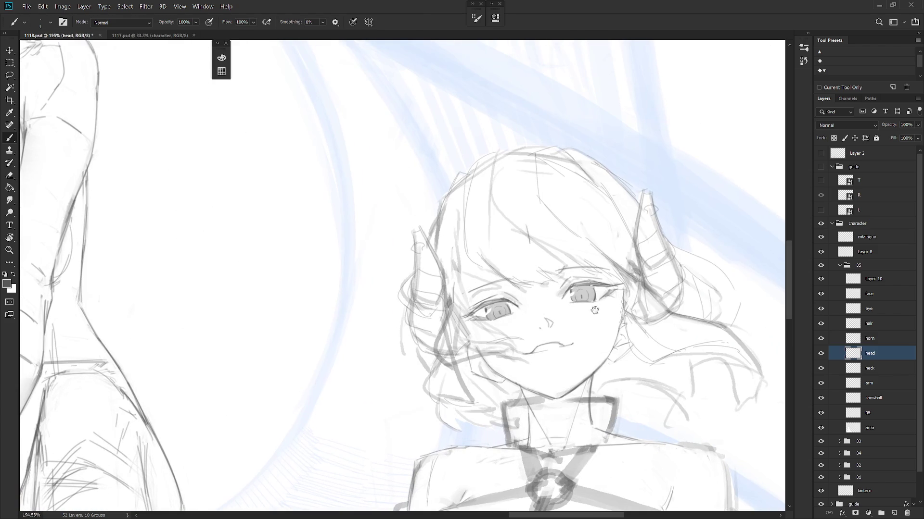
{"action": "left_click", "coordinate": [882, 297]}
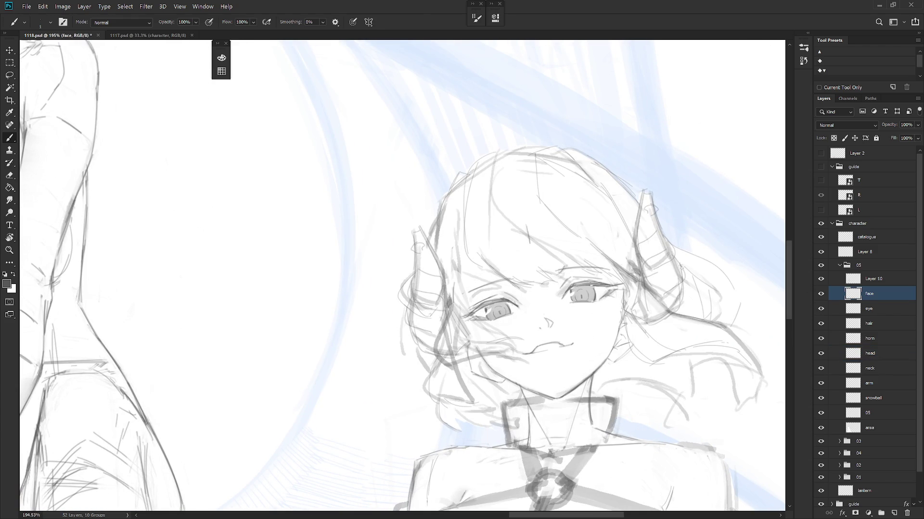
{"action": "key", "text": "l"}
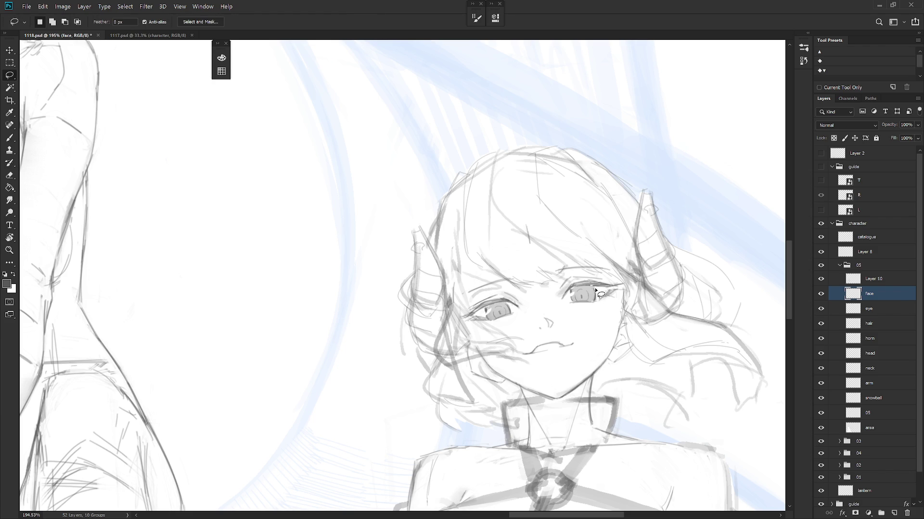
{"action": "mouse_move", "coordinate": [574, 290]}
{"action": "left_mouse_down"}
{"action": "mouse_move", "coordinate": [585, 312]}
{"action": "mouse_move", "coordinate": [596, 294]}
{"action": "mouse_move", "coordinate": [588, 308]}
{"action": "left_mouse_up"}
{"action": "scroll", "coordinate": [586, 299], "scroll_direction": "up", "scroll_amount": 5}
{"action": "key", "text": "ctrl+t"}
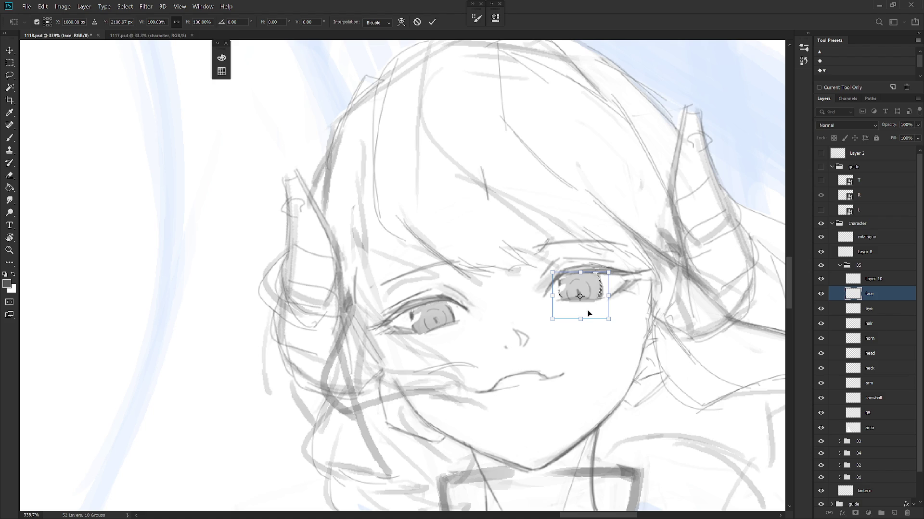
{"action": "key", "text": "l"}
Step: Nudge the right eye down a few pixels on the eye layer as well, then deselect
{"action": "key", "text": "alt+bracketleft"}
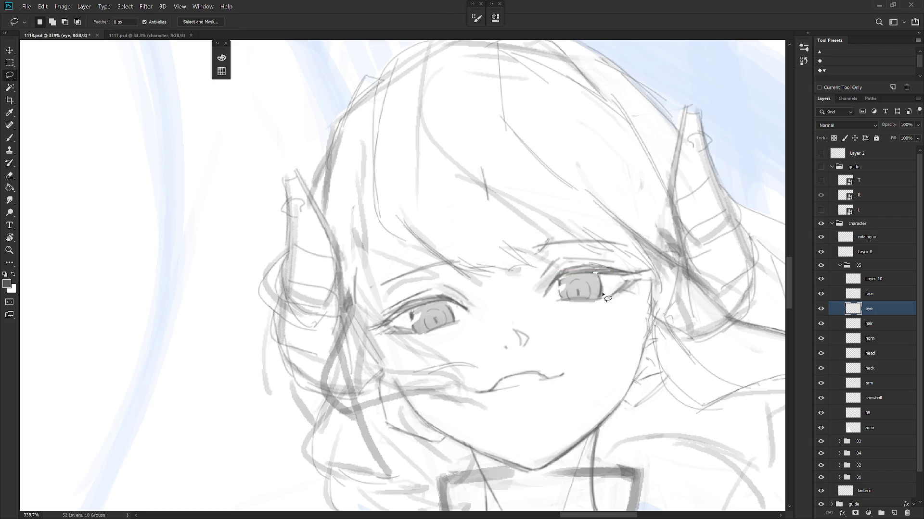
{"action": "key", "text": "v"}
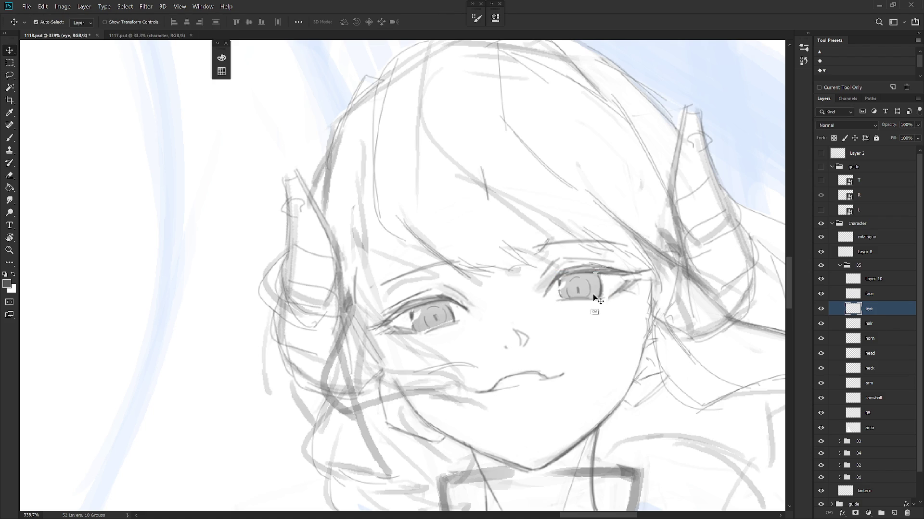
{"action": "key", "text": "l"}
{"action": "left_click_drag", "start_coordinate": [602, 318], "coordinate": [595, 295]}
{"action": "key", "text": "ctrl+t"}
{"action": "key", "text": "Down"}
{"action": "key", "text": "Down"}
{"action": "key", "text": "Down"}
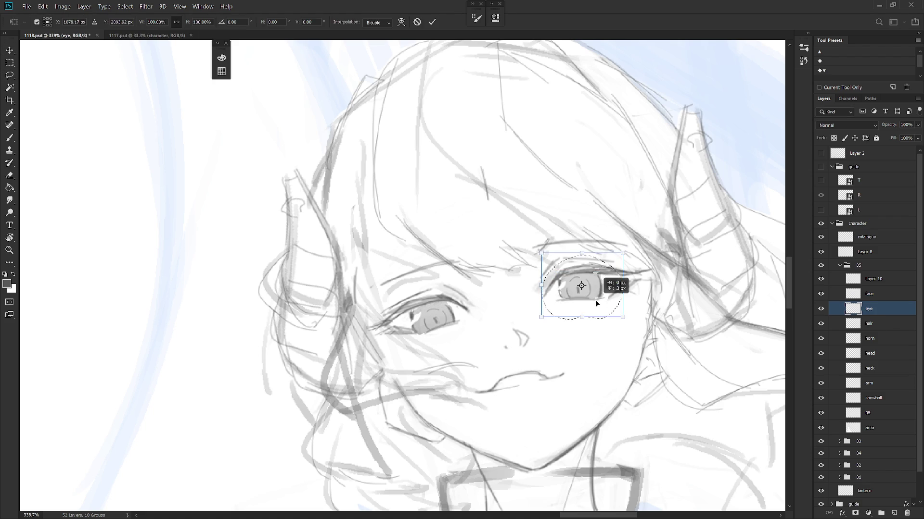
{"action": "key", "text": "Return"}
{"action": "key", "text": "ctrl+d"}
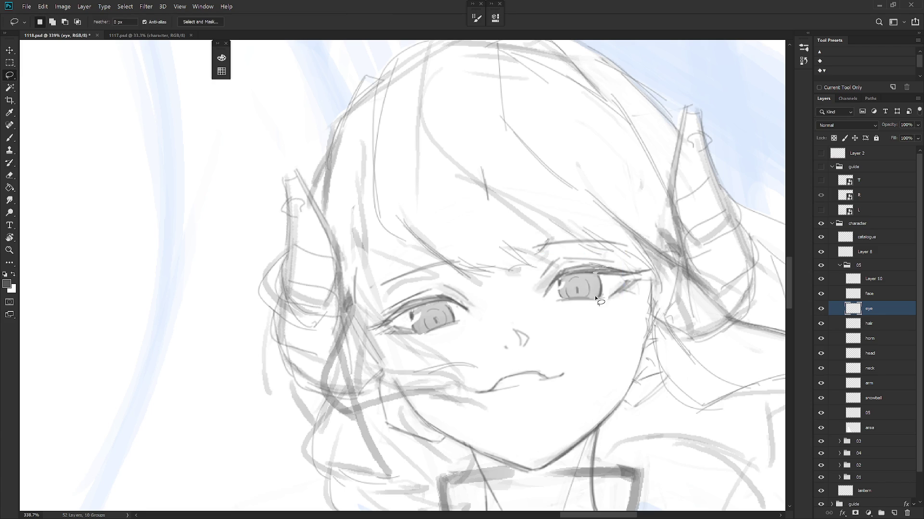
Step: Mirror and tilt the canvas view to check proportions, then select Layer 10
{"action": "scroll", "coordinate": [595, 351], "scroll_direction": "down", "scroll_amount": 7}
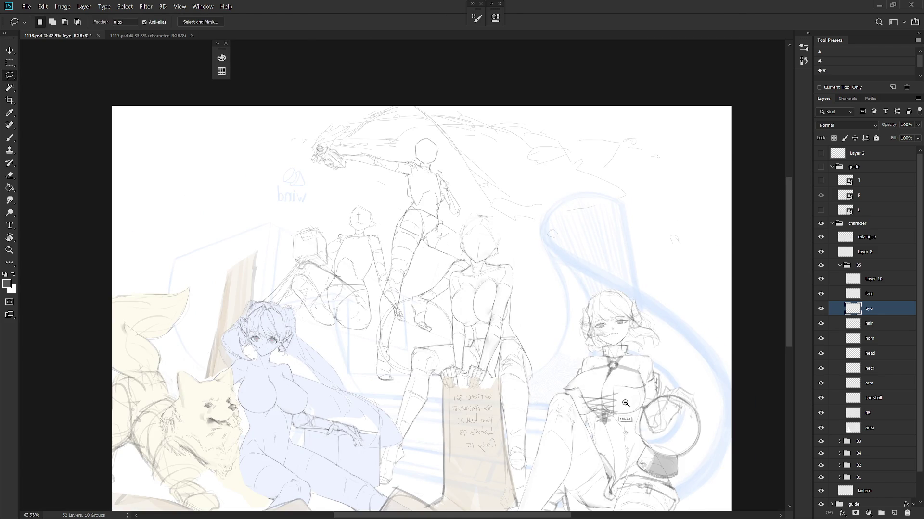
{"action": "scroll", "coordinate": [660, 356], "scroll_direction": "down", "scroll_amount": 2}
{"action": "key", "text": "ctrl+shift+h"}
{"action": "scroll", "coordinate": [510, 319], "scroll_direction": "up", "scroll_amount": 5}
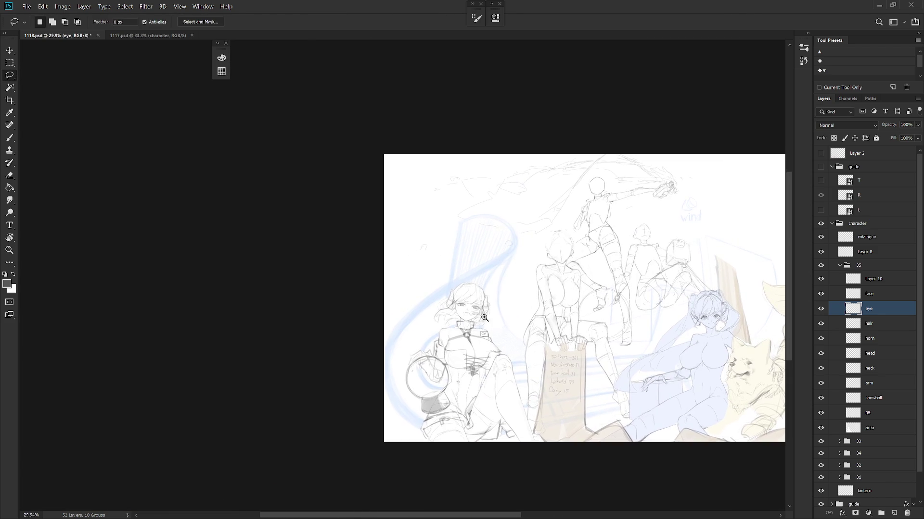
{"action": "key", "text": "b"}
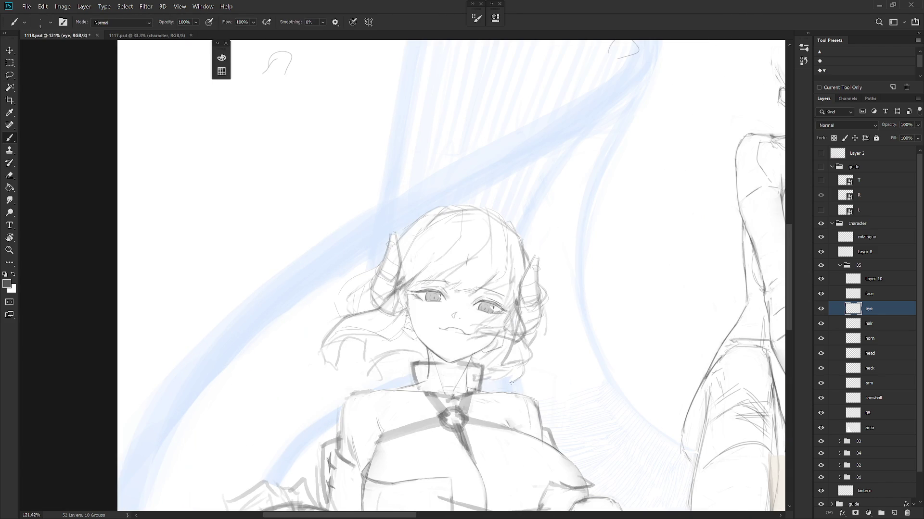
{"action": "scroll", "coordinate": [509, 384], "scroll_direction": "down", "scroll_amount": 2}
{"action": "key", "text": "r"}
{"action": "left_click_drag", "start_coordinate": [509, 383], "coordinate": [601, 410]}
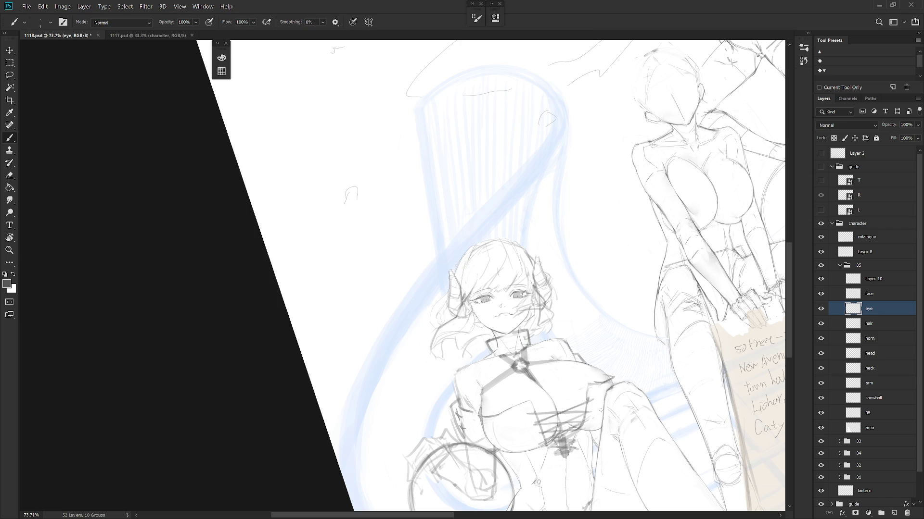
{"action": "key", "text": "Escape"}
{"action": "scroll", "coordinate": [497, 346], "scroll_direction": "down", "scroll_amount": 4}
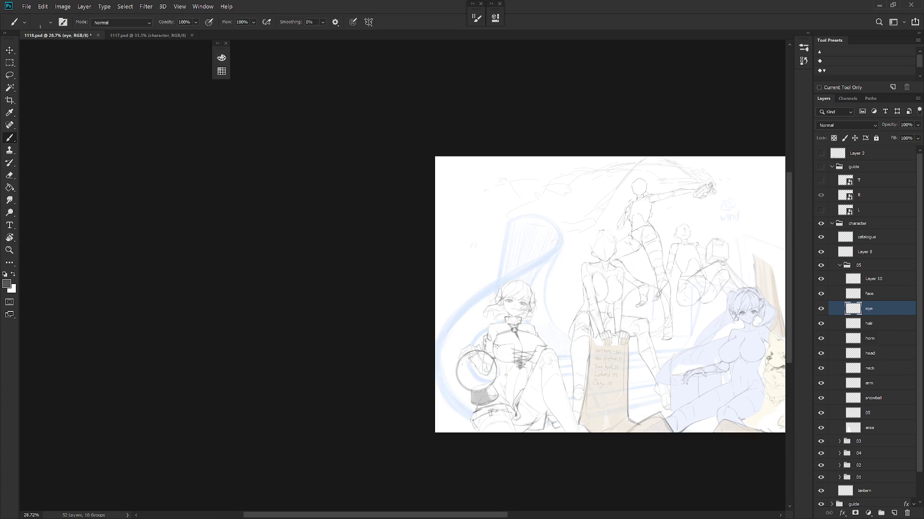
{"action": "left_click", "coordinate": [881, 281]}
{"action": "scroll", "coordinate": [536, 317], "scroll_direction": "up", "scroll_amount": 2}
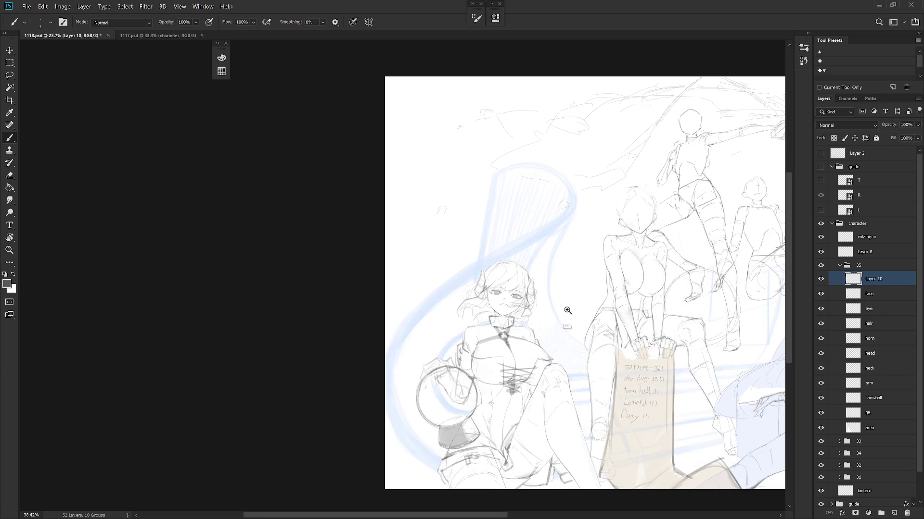
Step: Rename Layer 10 to 'cloth'
{"action": "left_click", "coordinate": [821, 279]}
{"action": "left_click", "coordinate": [821, 279]}
{"action": "double_click", "coordinate": [873, 279]}
{"action": "type", "text": "cloth"}
{"action": "key", "text": "Return"}
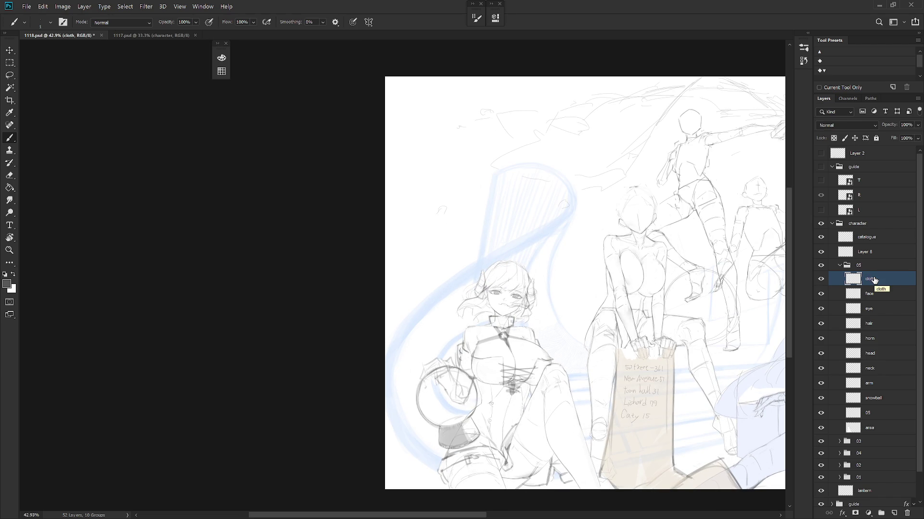
Step: Group the layers from cloth down to 05 into a folder named 'RH'
{"action": "left_click", "coordinate": [869, 413]}
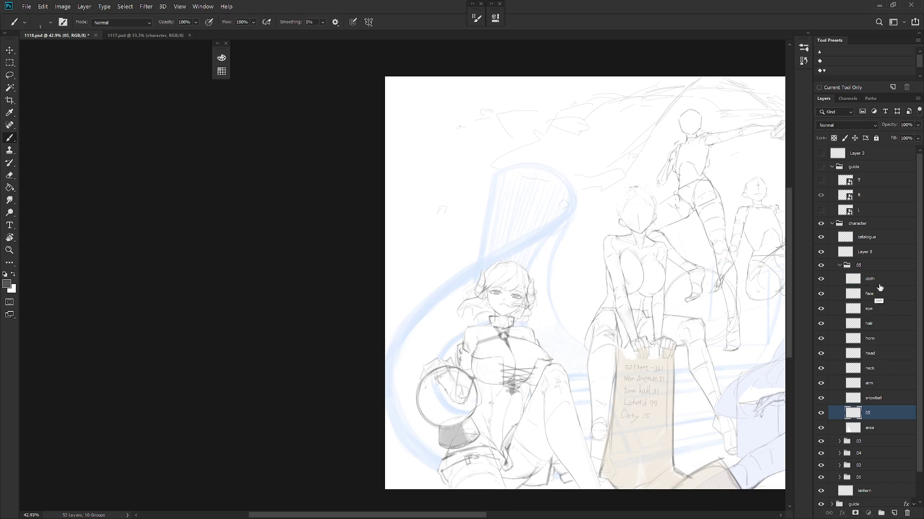
{"action": "left_click", "coordinate": [873, 280], "text": "shift"}
{"action": "key", "text": "ctrl+g"}
{"action": "double_click", "coordinate": [876, 277]}
{"action": "type", "text": "RH"}
{"action": "key", "text": "Return"}
{"action": "left_click", "coordinate": [871, 293]}
{"action": "key", "text": "l"}
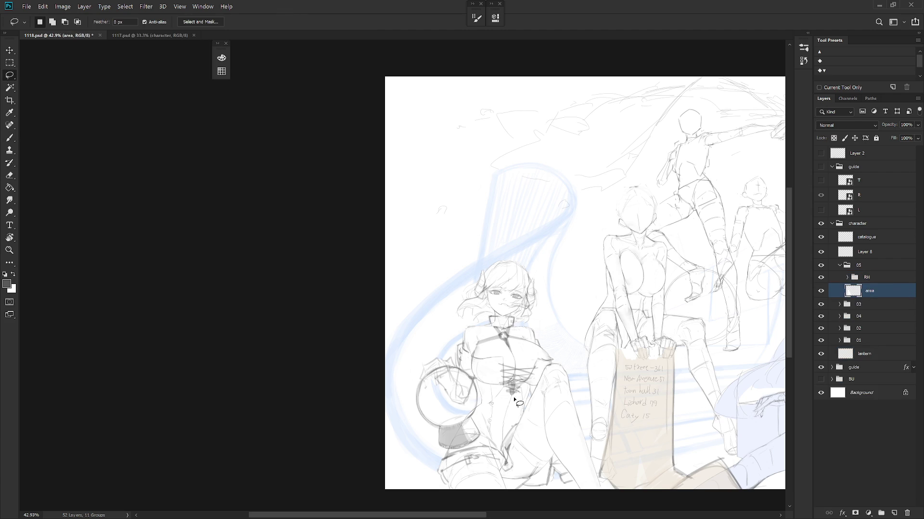
{"action": "key", "text": "m"}
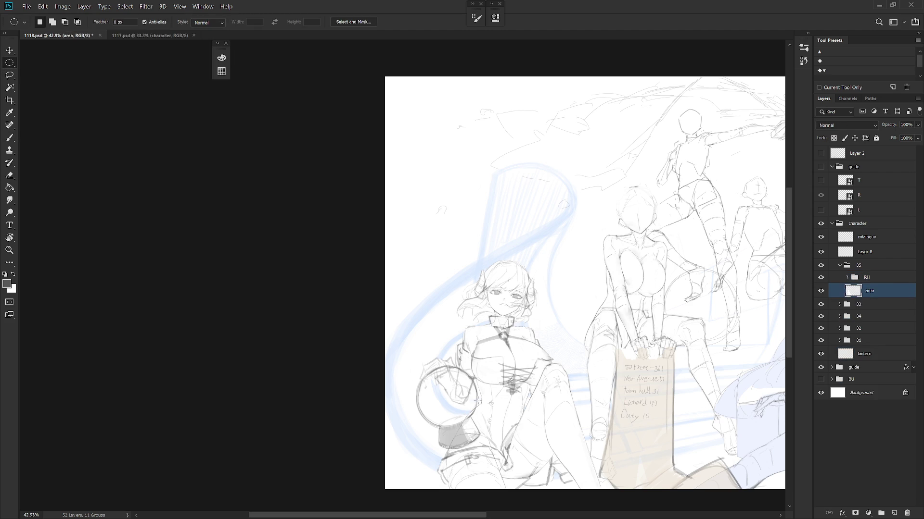
{"action": "mouse_move", "coordinate": [440, 411]}
{"action": "left_mouse_down"}
{"action": "mouse_move", "coordinate": [486, 424]}
{"action": "mouse_move", "coordinate": [476, 436]}
{"action": "mouse_move", "coordinate": [464, 406]}
{"action": "left_mouse_up"}
{"action": "key", "text": "b"}
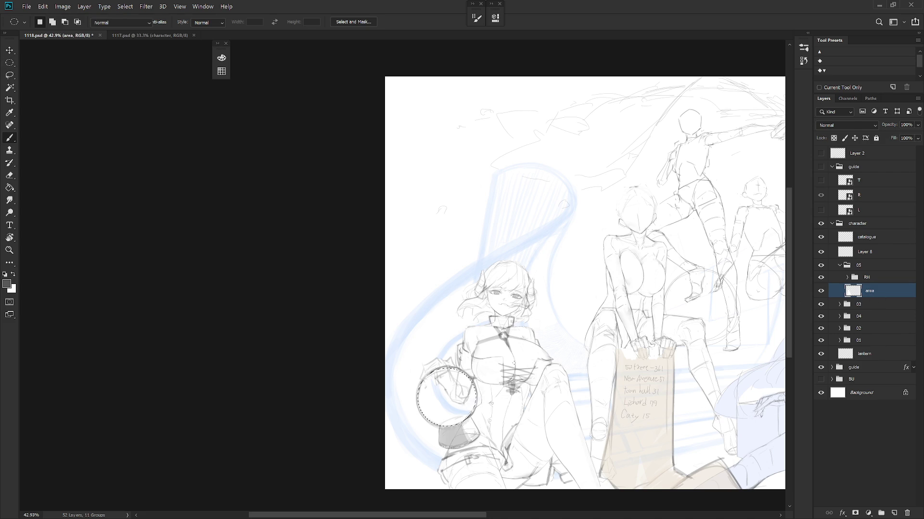
{"action": "key", "text": "q"}
{"action": "key", "text": "g"}
{"action": "left_click", "coordinate": [455, 400]}
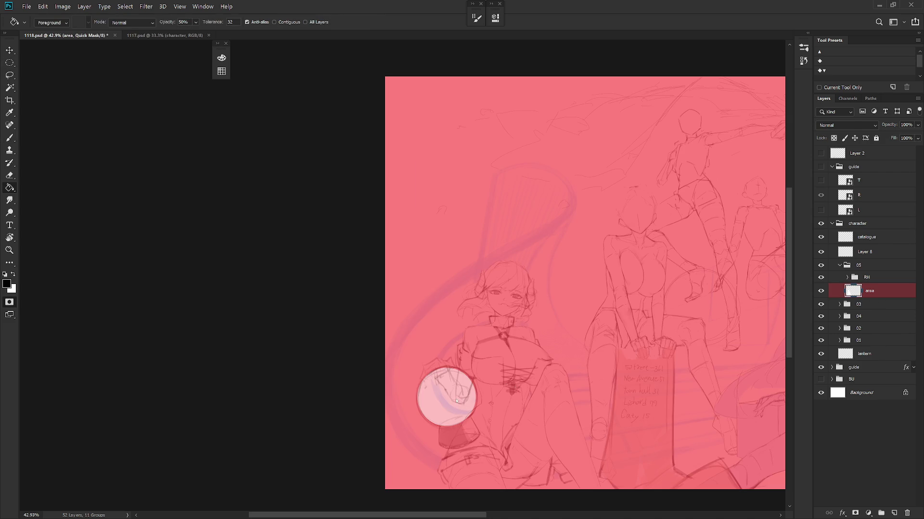
{"action": "key", "text": "q"}
{"action": "left_click", "coordinate": [513, 205]}
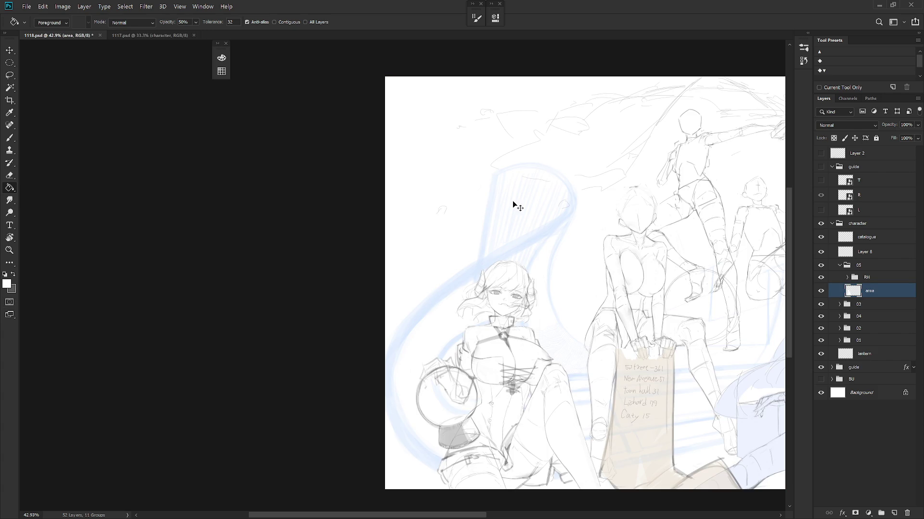
{"action": "scroll", "coordinate": [513, 206], "scroll_direction": "down", "scroll_amount": 3}
{"action": "key", "text": "b"}
{"action": "scroll", "coordinate": [530, 419], "scroll_direction": "right", "scroll_amount": 2}
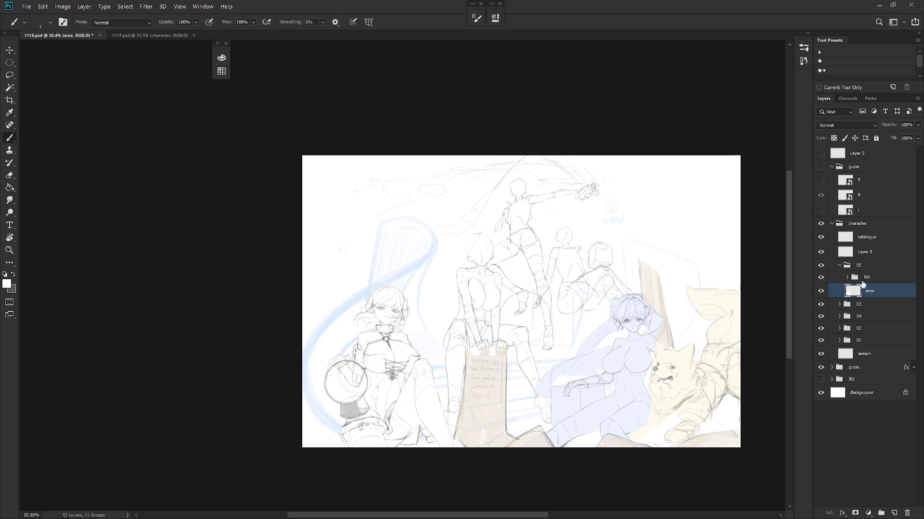
{"action": "left_click", "coordinate": [385, 328], "text": "ctrl"}
{"action": "left_click_drag", "start_coordinate": [385, 327], "coordinate": [553, 310]}
{"action": "key", "text": "x"}
{"action": "key", "text": "e"}
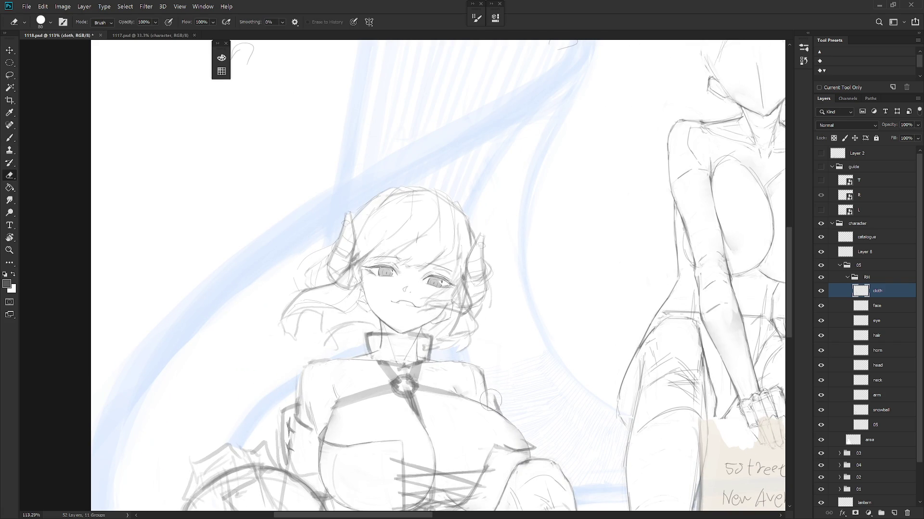
{"action": "key", "text": "b"}
{"action": "key", "text": "e"}
{"action": "scroll", "coordinate": [566, 397], "scroll_direction": "down", "scroll_amount": 3}
{"action": "left_click_drag", "start_coordinate": [574, 418], "coordinate": [580, 336]}
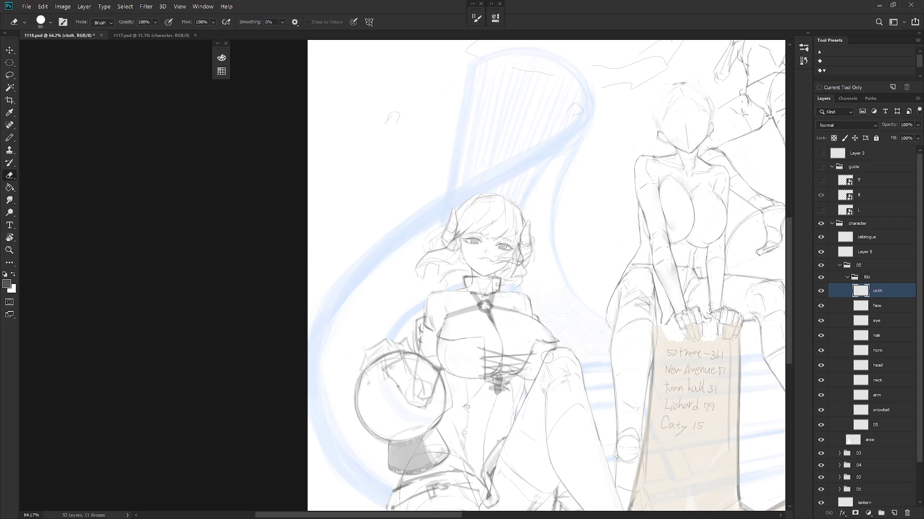
{"action": "left_click_drag", "start_coordinate": [587, 390], "coordinate": [592, 327]}
{"action": "scroll", "coordinate": [604, 387], "scroll_direction": "down", "scroll_amount": 1}
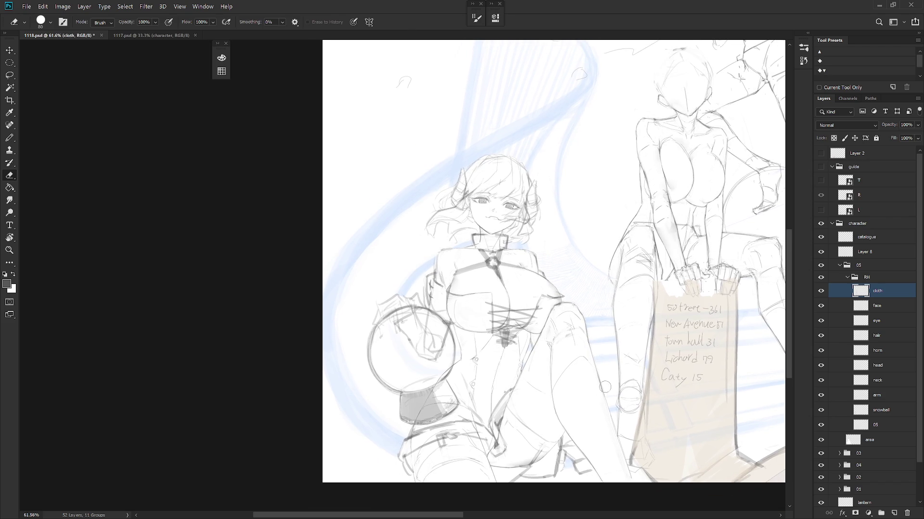
{"action": "key", "text": "ctrl+Tab"}
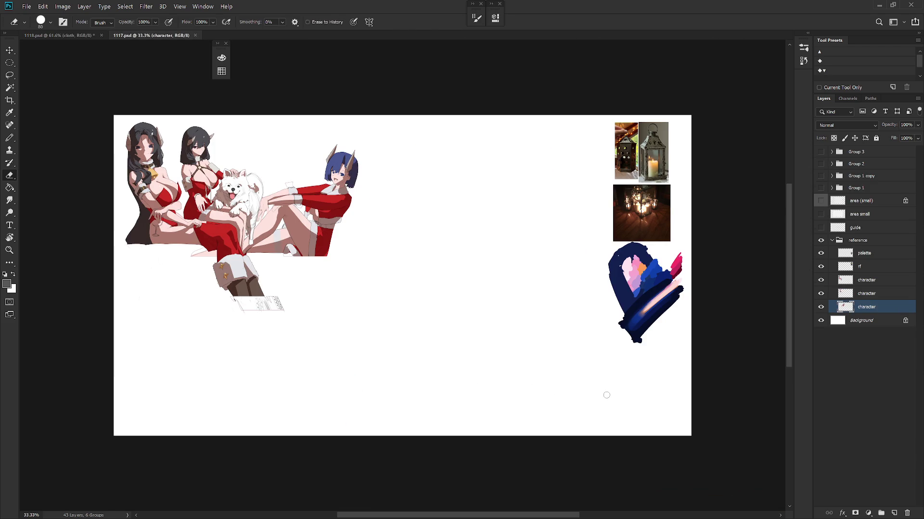
{"action": "key", "text": "ctrl+Tab"}
{"action": "left_click_drag", "start_coordinate": [543, 417], "coordinate": [572, 427]}
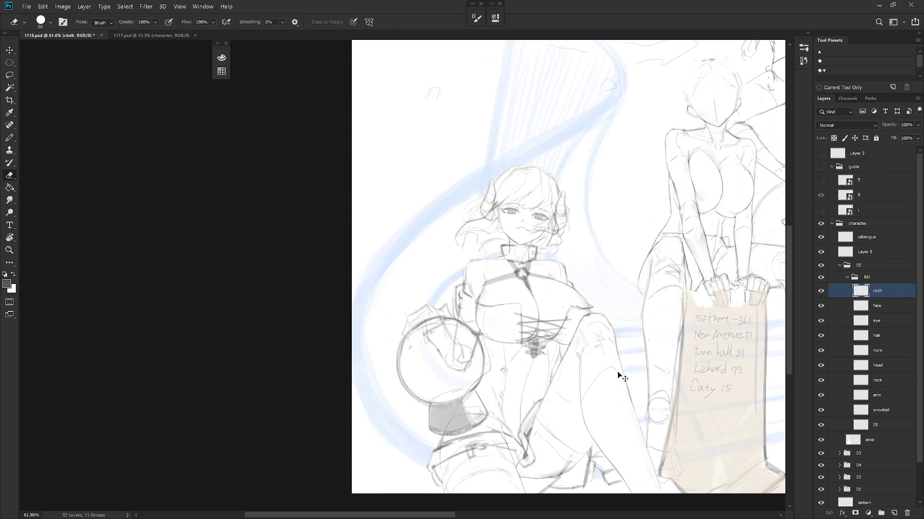
{"action": "scroll", "coordinate": [572, 427], "scroll_direction": "down", "scroll_amount": 2}
{"action": "key", "text": "b"}
{"action": "left_click", "coordinate": [848, 277]}
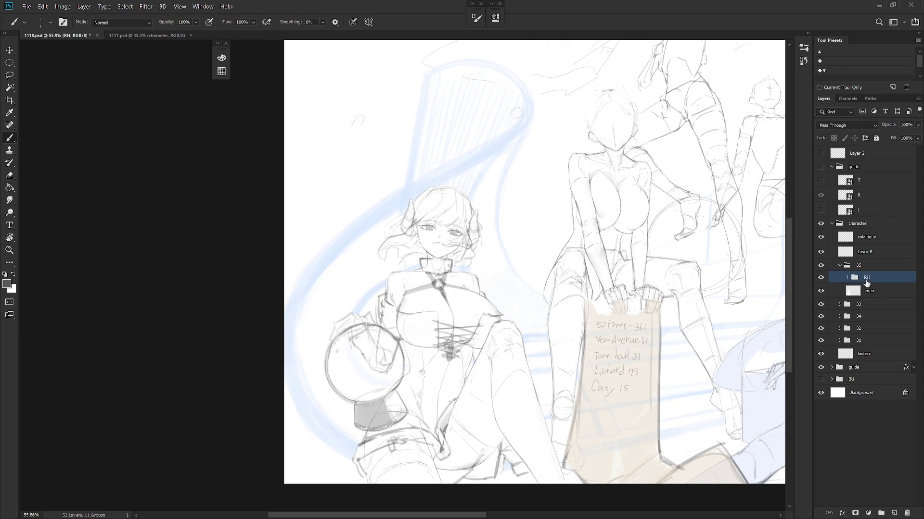
Step: Create a new layer clipped to the area layer
{"action": "left_click", "coordinate": [873, 292]}
{"action": "key", "text": "ctrl+shift+n"}
{"action": "key", "text": "alt+p"}
{"action": "key", "text": "Return"}
{"action": "left_click", "coordinate": [855, 310], "text": "ctrl"}
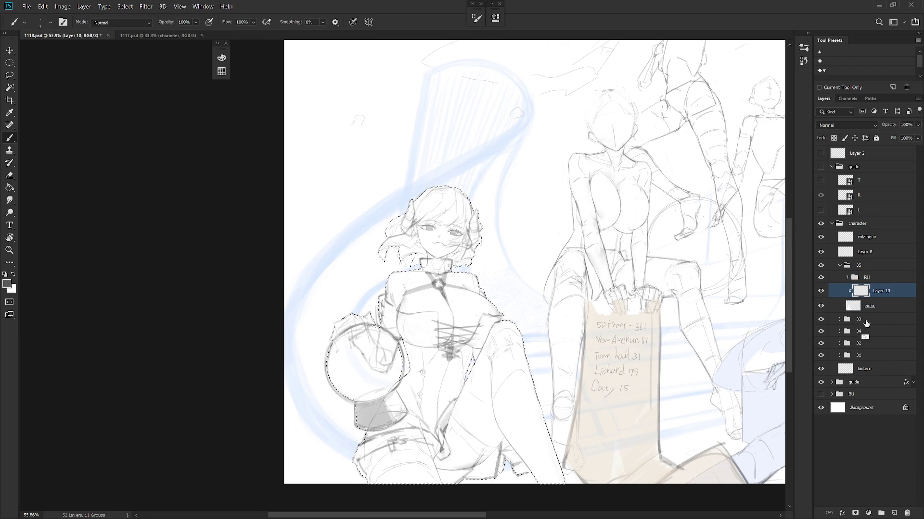
{"action": "key", "text": "ctrl+d"}
Step: Pick a pale pink skin tone in the colour picker
{"action": "scroll", "coordinate": [534, 262], "scroll_direction": "down", "scroll_amount": 3}
{"action": "key", "text": "x"}
{"action": "key", "text": "F6"}
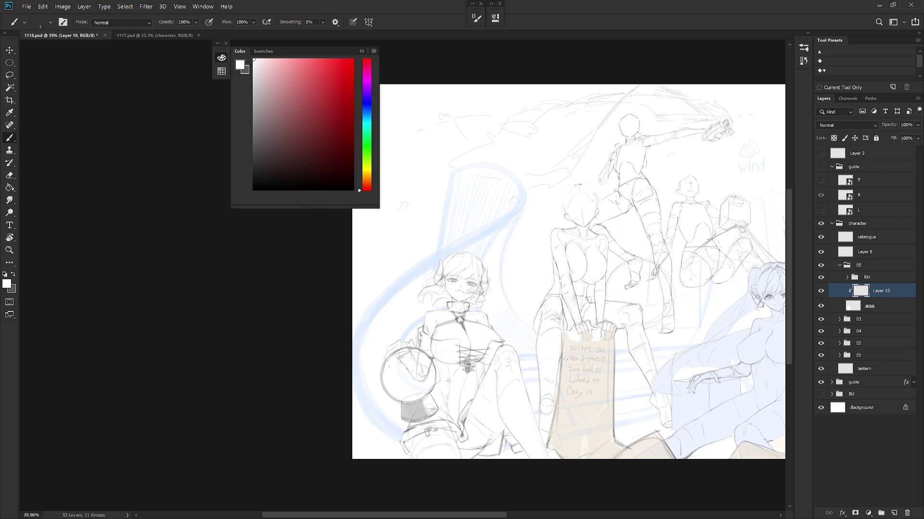
{"action": "left_click", "coordinate": [267, 60]}
{"action": "left_click_drag", "start_coordinate": [370, 183], "coordinate": [370, 180]}
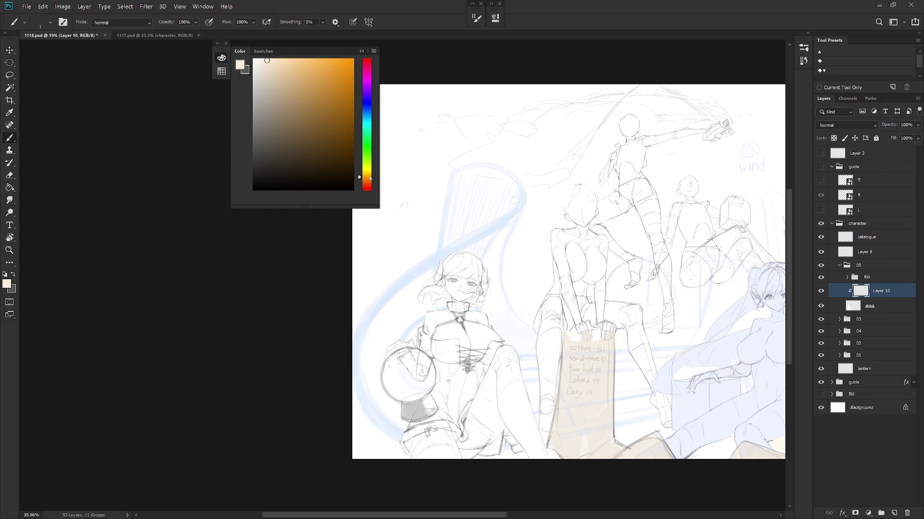
{"action": "left_click", "coordinate": [368, 63]}
{"action": "left_click", "coordinate": [258, 63]}
Step: Choose a hard round brush preset, test a stroke on the face, and fine-tune the skin tone
{"action": "right_click", "coordinate": [580, 380]}
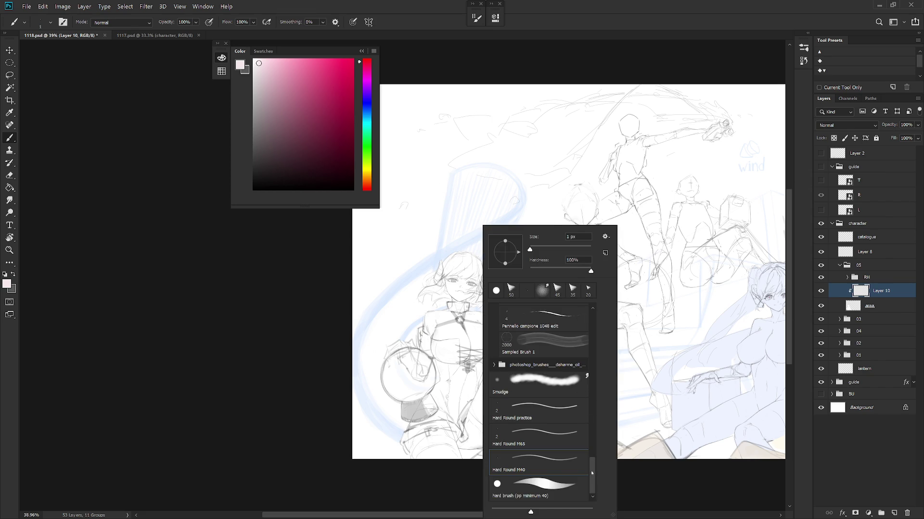
{"action": "mouse_move", "coordinate": [592, 473]}
{"action": "left_mouse_down"}
{"action": "mouse_move", "coordinate": [597, 297]}
{"action": "mouse_move", "coordinate": [597, 340]}
{"action": "left_mouse_up"}
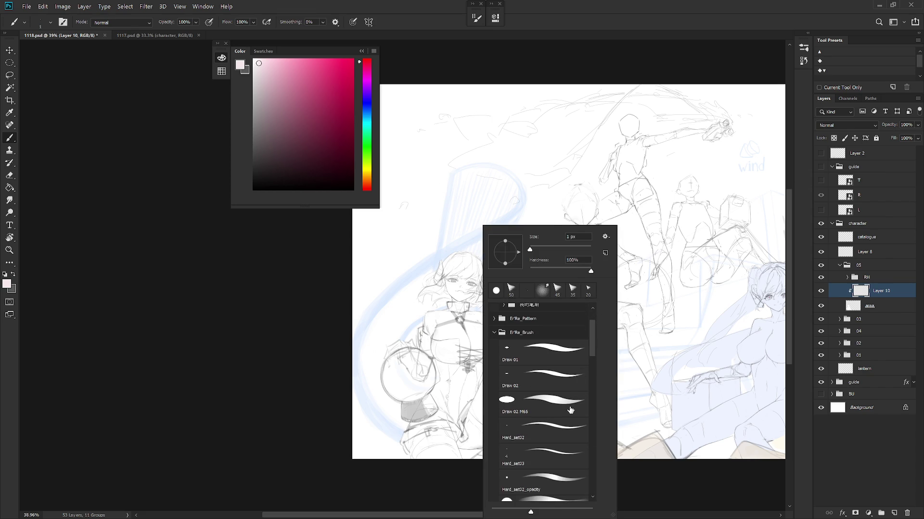
{"action": "scroll", "coordinate": [543, 371], "scroll_direction": "down", "scroll_amount": 2}
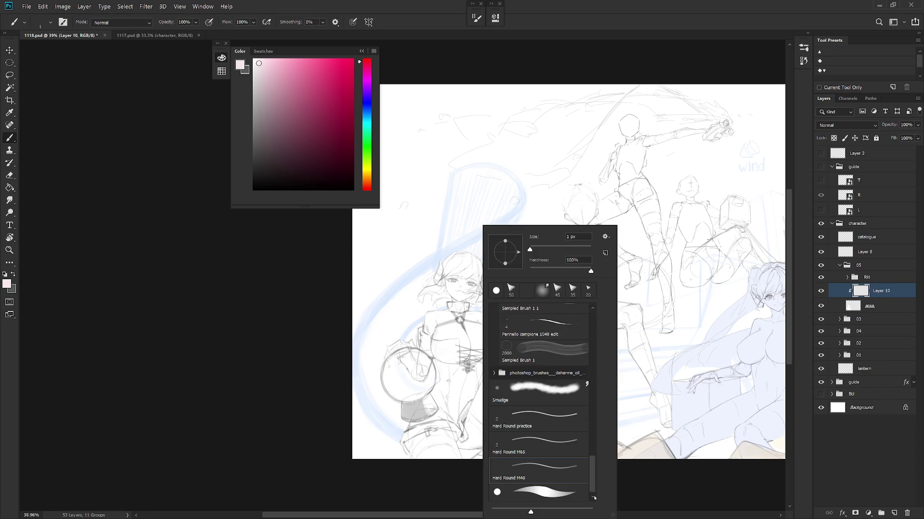
{"action": "scroll", "coordinate": [544, 372], "scroll_direction": "down", "scroll_amount": 1}
{"action": "left_click", "coordinate": [475, 291]}
{"action": "left_click_drag", "start_coordinate": [450, 284], "coordinate": [457, 289]}
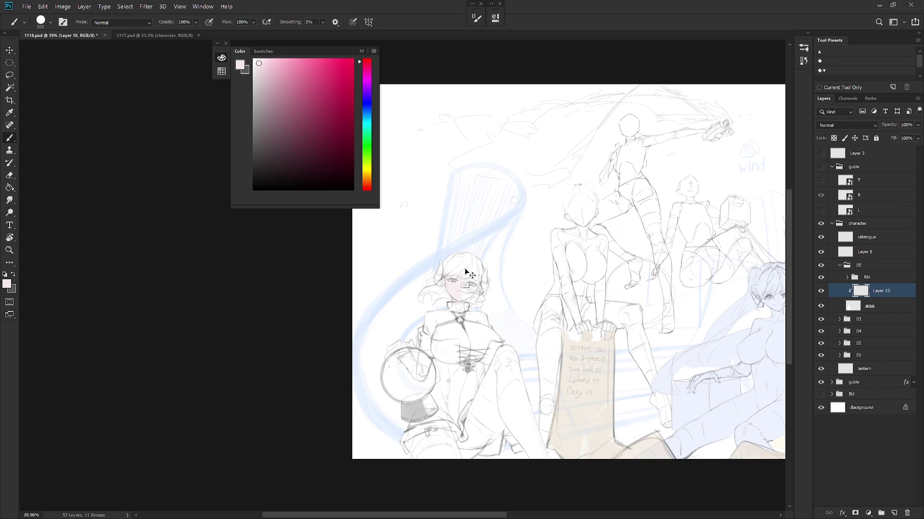
{"action": "key", "text": "ctrl+z"}
{"action": "scroll", "coordinate": [465, 273], "scroll_direction": "up", "scroll_amount": 3}
{"action": "left_click", "coordinate": [255, 64]}
Step: Brush light pink skin across the face and upper chest, then add pink blush on the cheeks
{"action": "mouse_move", "coordinate": [452, 284]}
{"action": "left_mouse_down"}
{"action": "mouse_move", "coordinate": [447, 293]}
{"action": "mouse_move", "coordinate": [461, 308]}
{"action": "mouse_move", "coordinate": [452, 289]}
{"action": "mouse_move", "coordinate": [474, 286]}
{"action": "mouse_move", "coordinate": [475, 305]}
{"action": "mouse_move", "coordinate": [492, 288]}
{"action": "mouse_move", "coordinate": [456, 319]}
{"action": "mouse_move", "coordinate": [483, 325]}
{"action": "mouse_move", "coordinate": [414, 347]}
{"action": "mouse_move", "coordinate": [409, 361]}
{"action": "mouse_move", "coordinate": [433, 366]}
{"action": "mouse_move", "coordinate": [489, 328]}
{"action": "mouse_move", "coordinate": [486, 356]}
{"action": "mouse_move", "coordinate": [452, 346]}
{"action": "mouse_move", "coordinate": [414, 385]}
{"action": "mouse_move", "coordinate": [446, 371]}
{"action": "mouse_move", "coordinate": [474, 378]}
{"action": "mouse_move", "coordinate": [462, 406]}
{"action": "mouse_move", "coordinate": [484, 409]}
{"action": "mouse_move", "coordinate": [482, 391]}
{"action": "mouse_move", "coordinate": [500, 416]}
{"action": "mouse_move", "coordinate": [495, 385]}
{"action": "mouse_move", "coordinate": [516, 381]}
{"action": "mouse_move", "coordinate": [501, 347]}
{"action": "mouse_move", "coordinate": [510, 356]}
{"action": "mouse_move", "coordinate": [543, 259]}
{"action": "mouse_move", "coordinate": [533, 280]}
{"action": "left_mouse_up"}
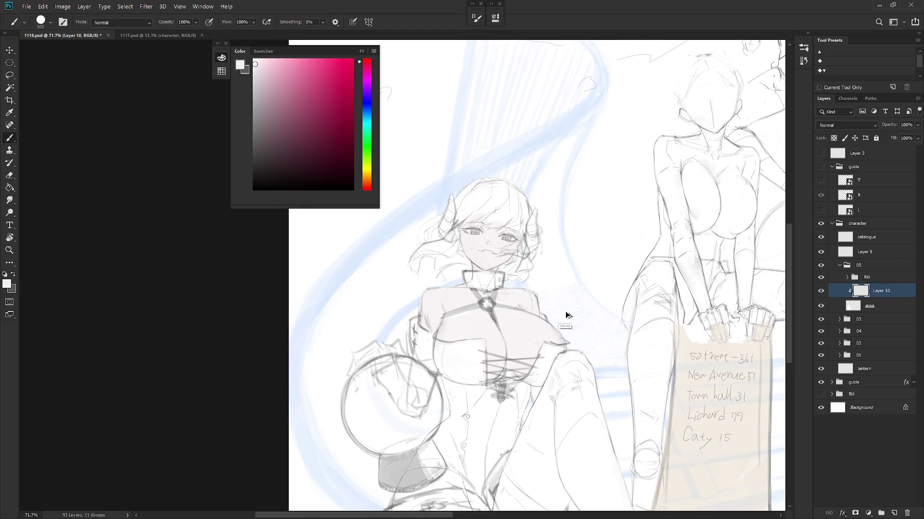
{"action": "scroll", "coordinate": [548, 294], "scroll_direction": "down", "scroll_amount": 5}
{"action": "scroll", "coordinate": [517, 376], "scroll_direction": "up", "scroll_amount": 5}
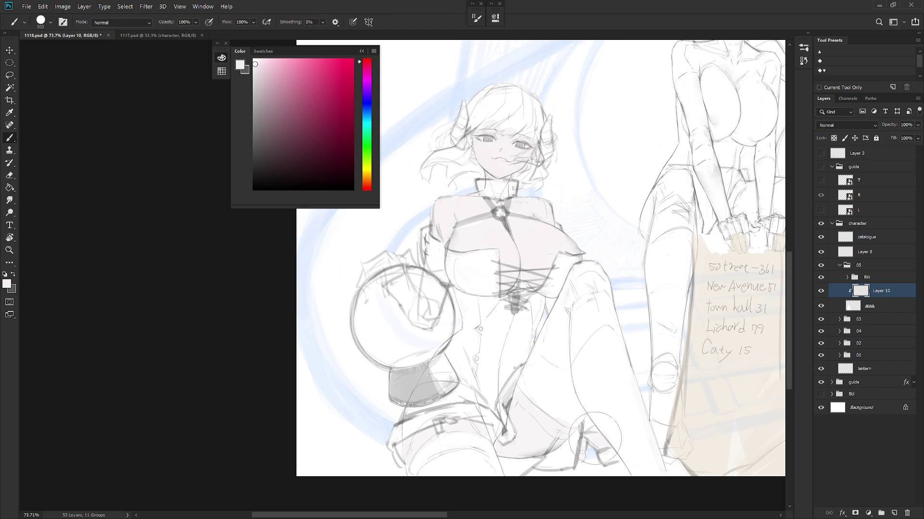
{"action": "scroll", "coordinate": [605, 423], "scroll_direction": "down", "scroll_amount": 3}
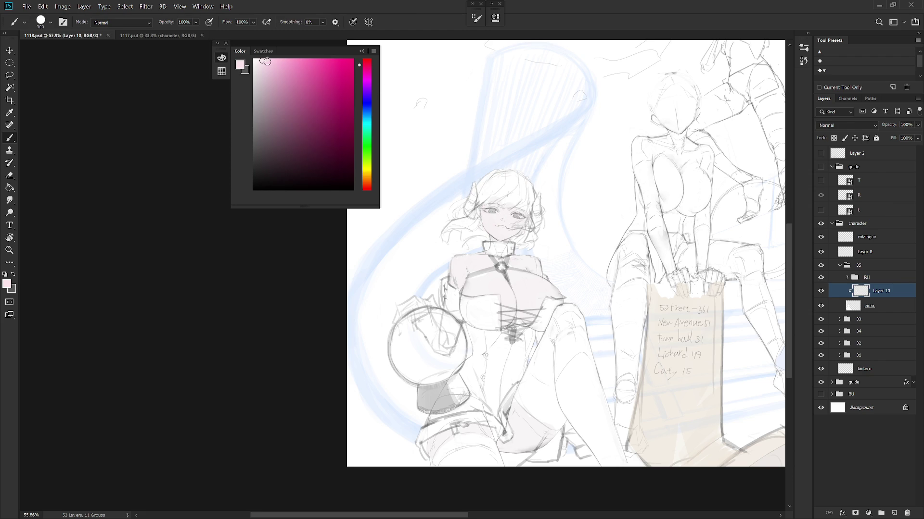
{"action": "mouse_move", "coordinate": [485, 207]}
{"action": "left_mouse_down"}
{"action": "mouse_move", "coordinate": [491, 239]}
{"action": "mouse_move", "coordinate": [502, 202]}
{"action": "mouse_move", "coordinate": [500, 212]}
{"action": "mouse_move", "coordinate": [494, 205]}
{"action": "mouse_move", "coordinate": [486, 226]}
{"action": "mouse_move", "coordinate": [495, 233]}
{"action": "mouse_move", "coordinate": [500, 214]}
{"action": "mouse_move", "coordinate": [514, 209]}
{"action": "mouse_move", "coordinate": [503, 236]}
{"action": "mouse_move", "coordinate": [485, 236]}
{"action": "mouse_move", "coordinate": [529, 255]}
{"action": "mouse_move", "coordinate": [500, 235]}
{"action": "mouse_move", "coordinate": [463, 270]}
{"action": "mouse_move", "coordinate": [467, 284]}
{"action": "mouse_move", "coordinate": [476, 294]}
{"action": "mouse_move", "coordinate": [517, 293]}
{"action": "mouse_move", "coordinate": [496, 308]}
{"action": "mouse_move", "coordinate": [517, 274]}
{"action": "mouse_move", "coordinate": [505, 272]}
{"action": "mouse_move", "coordinate": [532, 320]}
{"action": "mouse_move", "coordinate": [541, 299]}
{"action": "mouse_move", "coordinate": [513, 279]}
{"action": "mouse_move", "coordinate": [515, 324]}
{"action": "mouse_move", "coordinate": [510, 279]}
{"action": "mouse_move", "coordinate": [517, 309]}
{"action": "mouse_move", "coordinate": [525, 312]}
{"action": "mouse_move", "coordinate": [522, 298]}
{"action": "mouse_move", "coordinate": [536, 303]}
{"action": "mouse_move", "coordinate": [508, 293]}
{"action": "mouse_move", "coordinate": [505, 324]}
{"action": "mouse_move", "coordinate": [507, 289]}
{"action": "mouse_move", "coordinate": [493, 310]}
{"action": "mouse_move", "coordinate": [515, 284]}
{"action": "left_mouse_up"}
Step: Shade the left shoulder and thighs pink, add chest lacing strokes, and switch to saturated red
{"action": "mouse_move", "coordinate": [451, 252]}
{"action": "left_mouse_down"}
{"action": "mouse_move", "coordinate": [449, 279]}
{"action": "mouse_move", "coordinate": [469, 260]}
{"action": "left_mouse_up"}
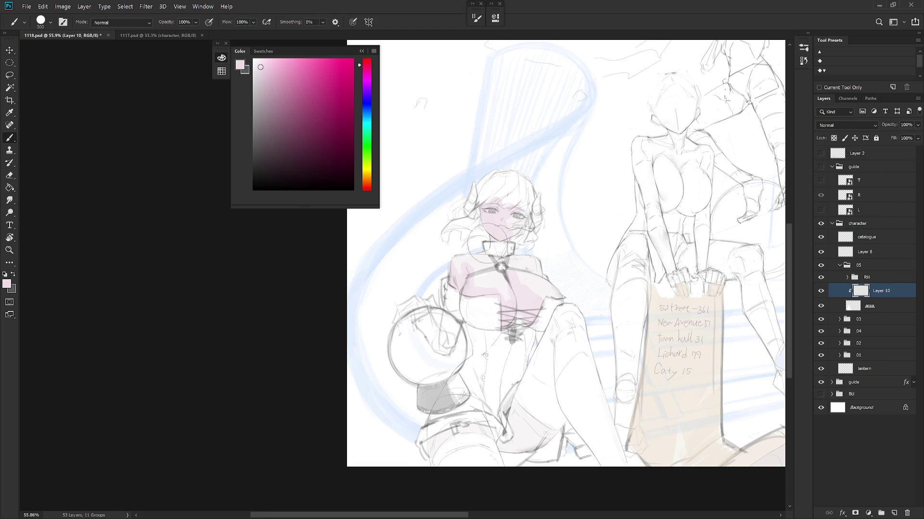
{"action": "left_click_drag", "start_coordinate": [453, 258], "coordinate": [481, 257]}
{"action": "mouse_move", "coordinate": [512, 332]}
{"action": "left_mouse_down"}
{"action": "mouse_move", "coordinate": [522, 315]}
{"action": "mouse_move", "coordinate": [529, 327]}
{"action": "left_mouse_up"}
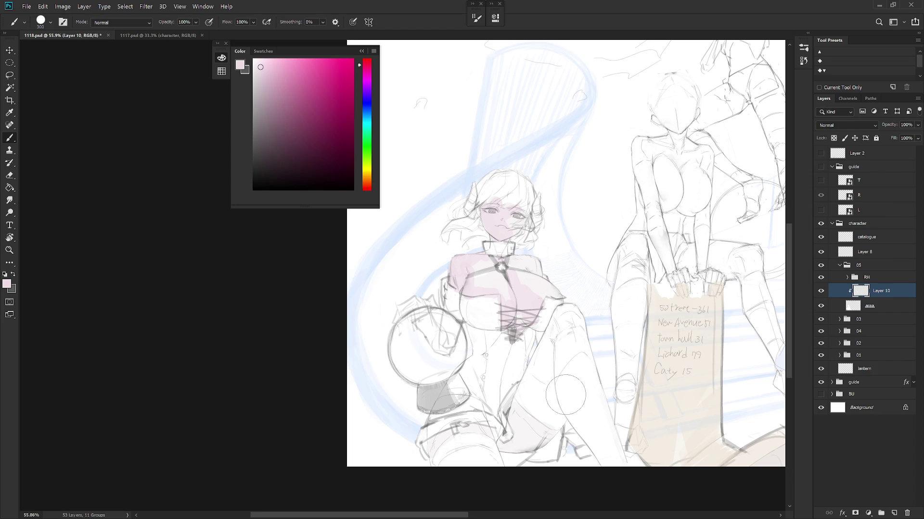
{"action": "mouse_move", "coordinate": [512, 418]}
{"action": "left_mouse_down"}
{"action": "mouse_move", "coordinate": [517, 435]}
{"action": "mouse_move", "coordinate": [501, 444]}
{"action": "mouse_move", "coordinate": [518, 414]}
{"action": "mouse_move", "coordinate": [539, 436]}
{"action": "mouse_move", "coordinate": [541, 424]}
{"action": "left_mouse_up"}
{"action": "left_click_drag", "start_coordinate": [433, 445], "coordinate": [455, 439]}
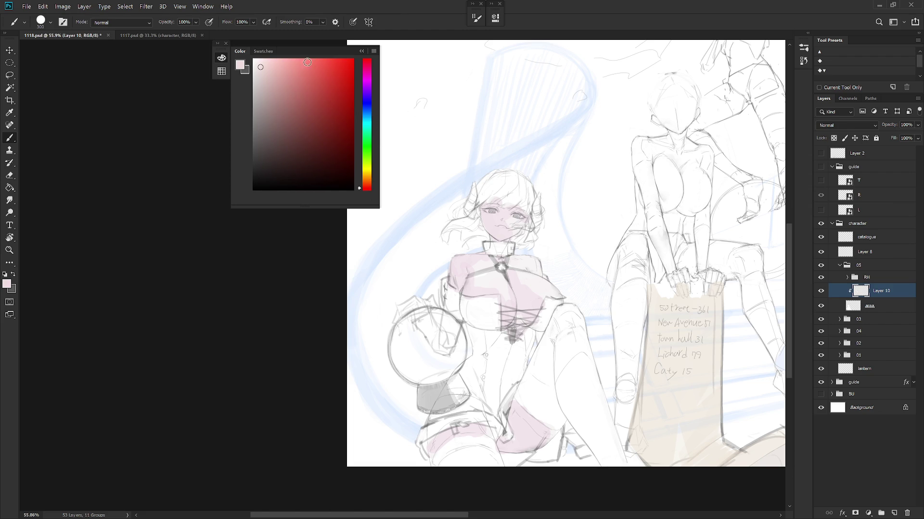
{"action": "mouse_move", "coordinate": [325, 70]}
{"action": "left_mouse_down"}
{"action": "mouse_move", "coordinate": [350, 110]}
{"action": "mouse_move", "coordinate": [335, 48]}
{"action": "left_mouse_up"}
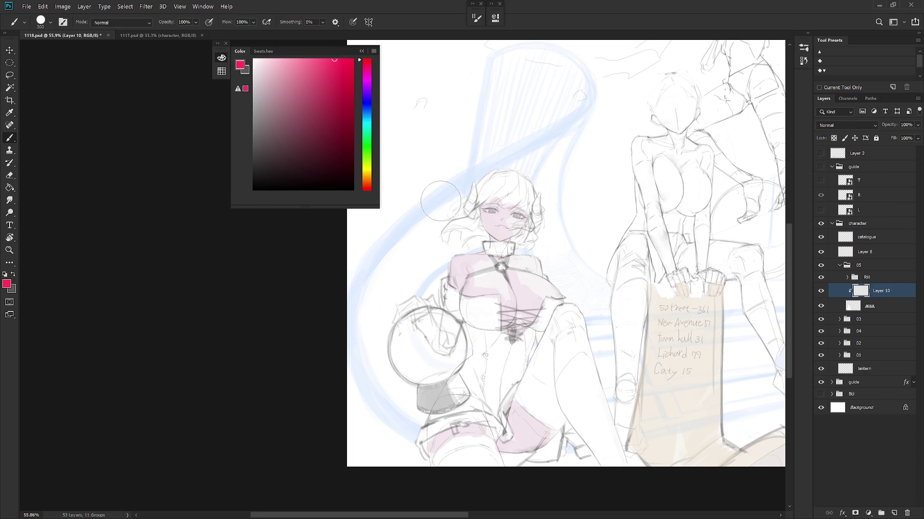
Step: Paint the glove beside the orb red, including its fingers
{"action": "mouse_move", "coordinate": [403, 307]}
{"action": "left_mouse_down"}
{"action": "mouse_move", "coordinate": [400, 330]}
{"action": "mouse_move", "coordinate": [412, 296]}
{"action": "mouse_move", "coordinate": [415, 308]}
{"action": "mouse_move", "coordinate": [435, 296]}
{"action": "mouse_move", "coordinate": [418, 332]}
{"action": "mouse_move", "coordinate": [432, 337]}
{"action": "mouse_move", "coordinate": [430, 327]}
{"action": "mouse_move", "coordinate": [442, 352]}
{"action": "mouse_move", "coordinate": [445, 309]}
{"action": "mouse_move", "coordinate": [455, 337]}
{"action": "mouse_move", "coordinate": [461, 312]}
{"action": "mouse_move", "coordinate": [452, 343]}
{"action": "left_mouse_up"}
{"action": "key", "text": "e"}
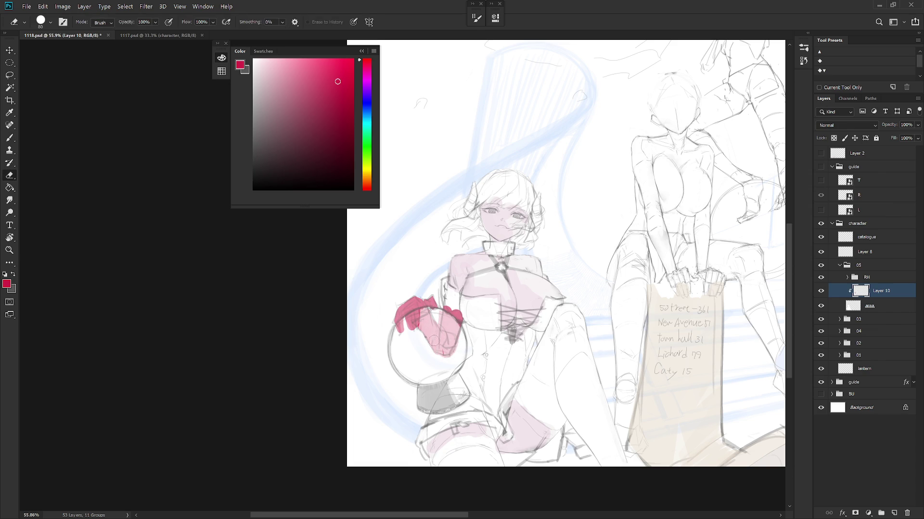
{"action": "key", "text": "b"}
{"action": "mouse_move", "coordinate": [464, 300]}
{"action": "left_mouse_down"}
{"action": "mouse_move", "coordinate": [477, 351]}
{"action": "mouse_move", "coordinate": [480, 321]}
{"action": "left_mouse_up"}
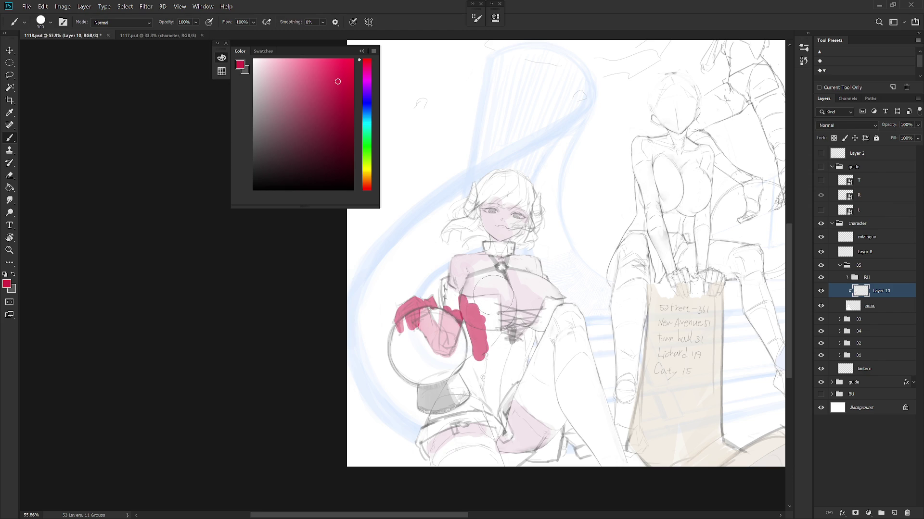
{"action": "key", "text": "l"}
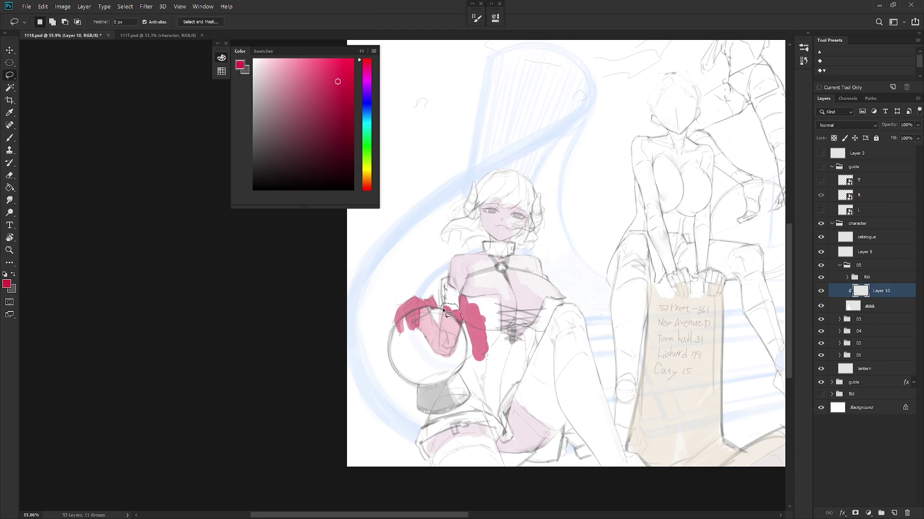
{"action": "key", "text": "b"}
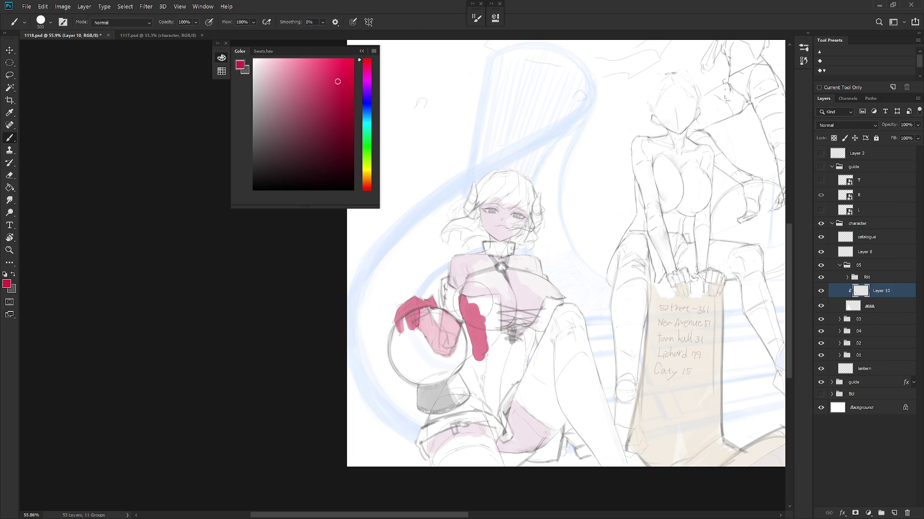
{"action": "left_click_drag", "start_coordinate": [470, 300], "coordinate": [491, 320]}
Step: Delete the stray red strokes on the arm and repaint the red glove along the arm
{"action": "key", "text": "l"}
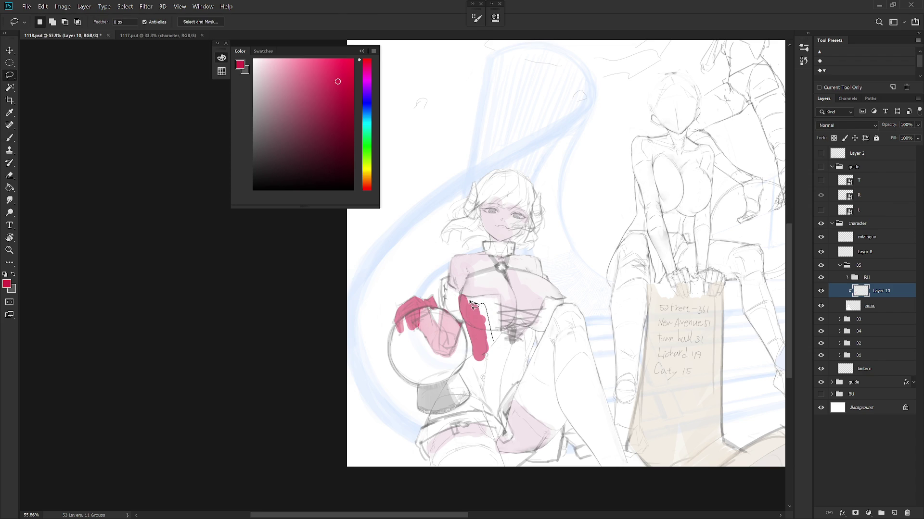
{"action": "left_click_drag", "start_coordinate": [471, 342], "coordinate": [468, 340]}
{"action": "key", "text": "Delete"}
{"action": "key", "text": "ctrl+d"}
{"action": "key", "text": "b"}
{"action": "key", "text": "shift+b"}
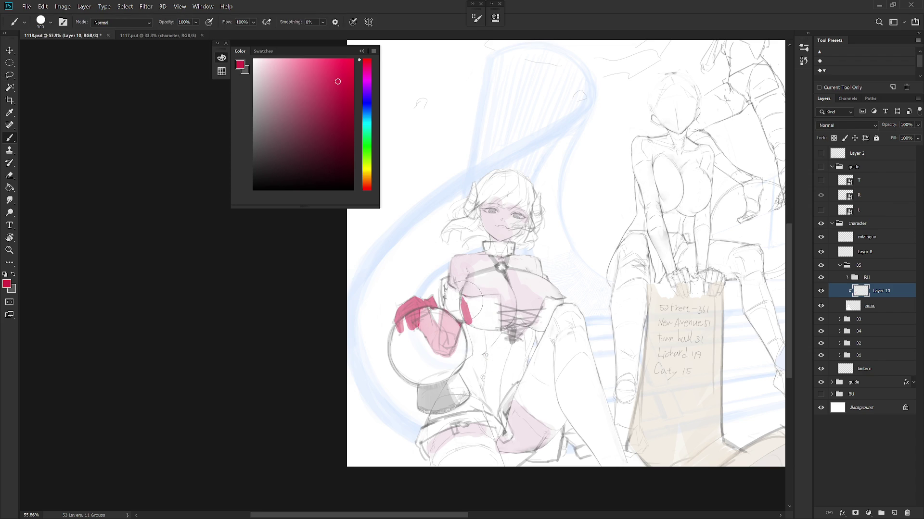
{"action": "mouse_move", "coordinate": [463, 300]}
{"action": "left_mouse_down"}
{"action": "mouse_move", "coordinate": [482, 342]}
{"action": "mouse_move", "coordinate": [462, 294]}
{"action": "mouse_move", "coordinate": [500, 288]}
{"action": "mouse_move", "coordinate": [480, 314]}
{"action": "mouse_move", "coordinate": [481, 370]}
{"action": "mouse_move", "coordinate": [469, 355]}
{"action": "mouse_move", "coordinate": [486, 375]}
{"action": "mouse_move", "coordinate": [512, 368]}
{"action": "mouse_move", "coordinate": [447, 377]}
{"action": "mouse_move", "coordinate": [464, 371]}
{"action": "mouse_move", "coordinate": [477, 409]}
{"action": "mouse_move", "coordinate": [425, 416]}
{"action": "left_mouse_up"}
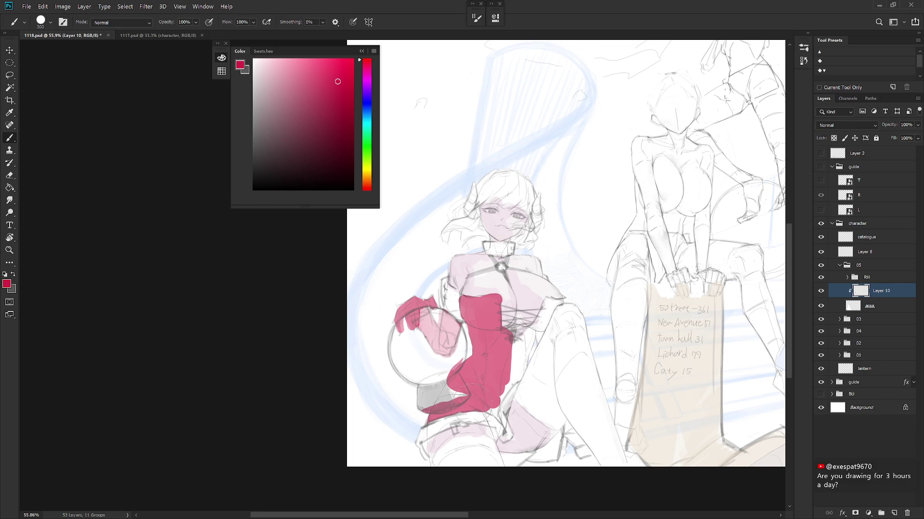
Step: Paint the dress below the bodice red and tidy its edges with eraser and smudge
{"action": "mouse_move", "coordinate": [492, 407]}
{"action": "left_mouse_down"}
{"action": "mouse_move", "coordinate": [498, 417]}
{"action": "mouse_move", "coordinate": [554, 291]}
{"action": "mouse_move", "coordinate": [568, 299]}
{"action": "mouse_move", "coordinate": [532, 345]}
{"action": "left_mouse_up"}
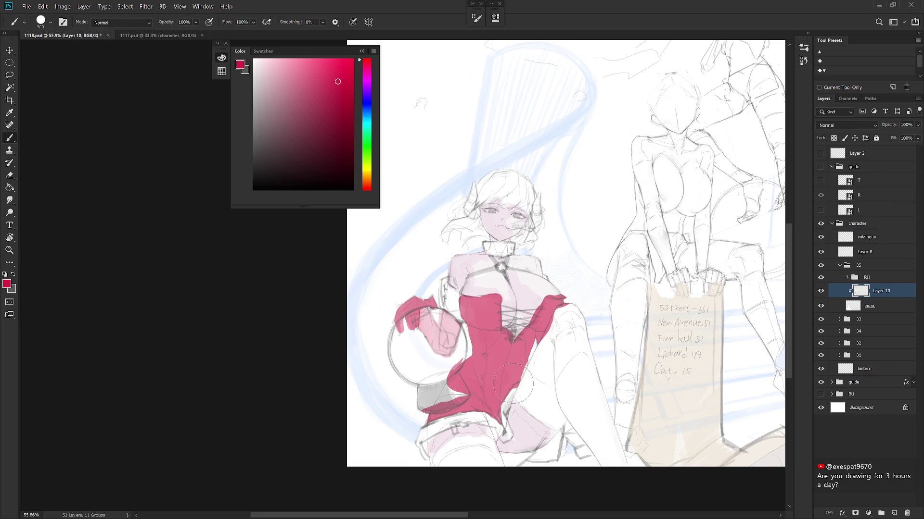
{"action": "key", "text": "e"}
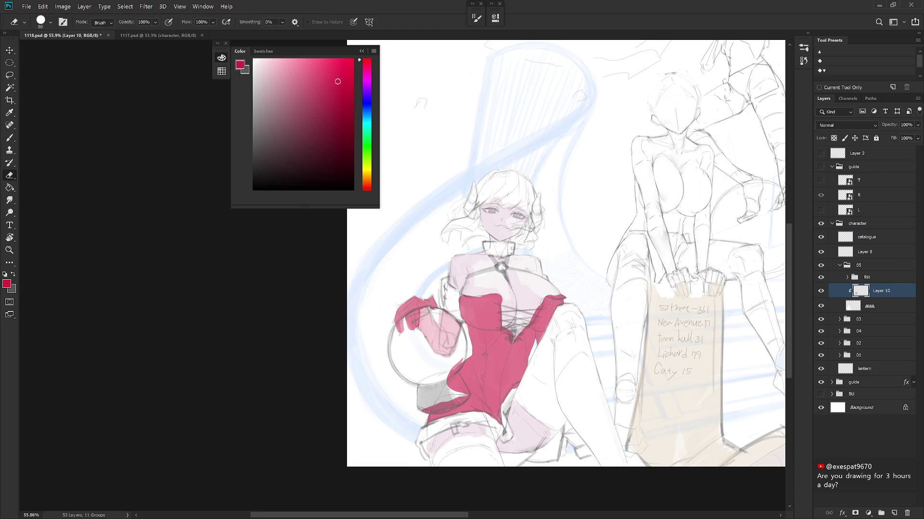
{"action": "key", "text": "r"}
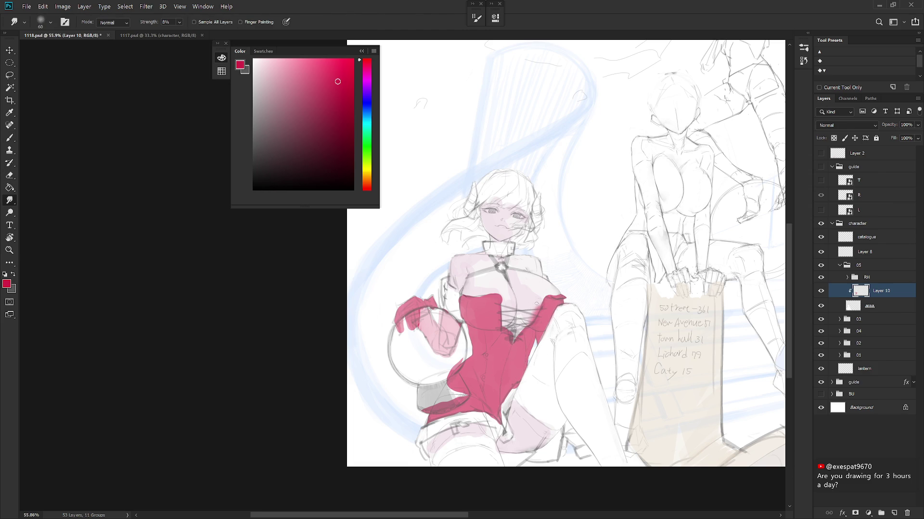
{"action": "scroll", "coordinate": [544, 292], "scroll_direction": "down", "scroll_amount": 5}
{"action": "scroll", "coordinate": [545, 337], "scroll_direction": "up", "scroll_amount": 4}
{"action": "key", "text": "b"}
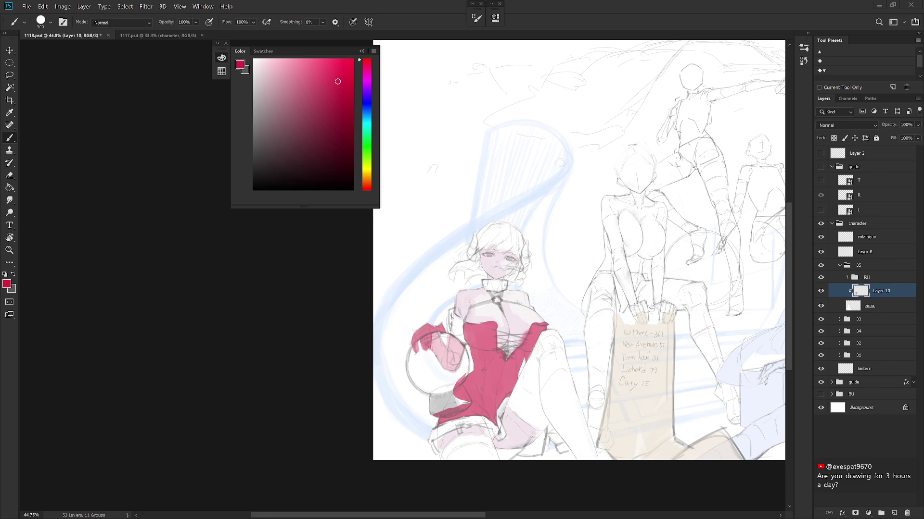
Step: Paint the bag below the orb dark grey inside a lasso selection
{"action": "key", "text": "e"}
{"action": "key", "text": "b"}
{"action": "left_click_drag", "start_coordinate": [259, 155], "coordinate": [260, 164]}
{"action": "mouse_move", "coordinate": [427, 403]}
{"action": "left_mouse_down"}
{"action": "mouse_move", "coordinate": [435, 418]}
{"action": "mouse_move", "coordinate": [459, 414]}
{"action": "mouse_move", "coordinate": [455, 401]}
{"action": "left_mouse_up"}
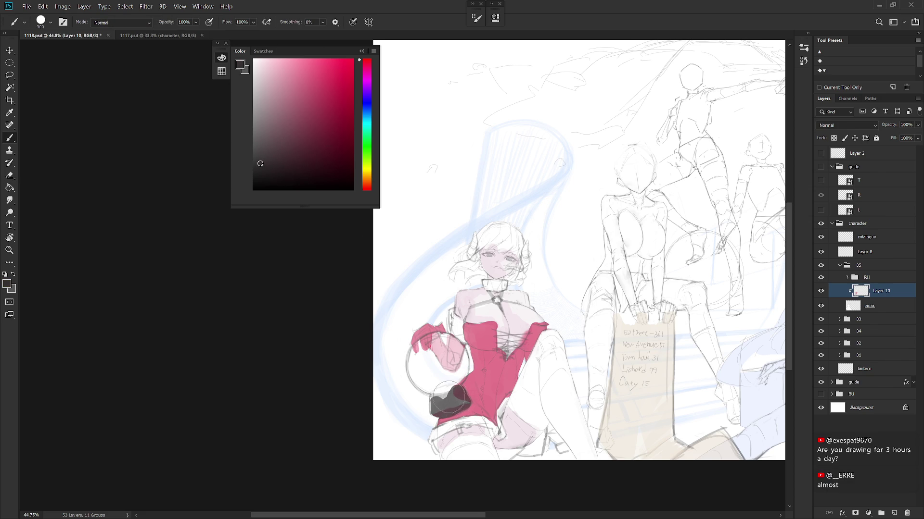
{"action": "key", "text": "ctrl+z"}
{"action": "key", "text": "l"}
{"action": "left_click_drag", "start_coordinate": [452, 405], "coordinate": [434, 420]}
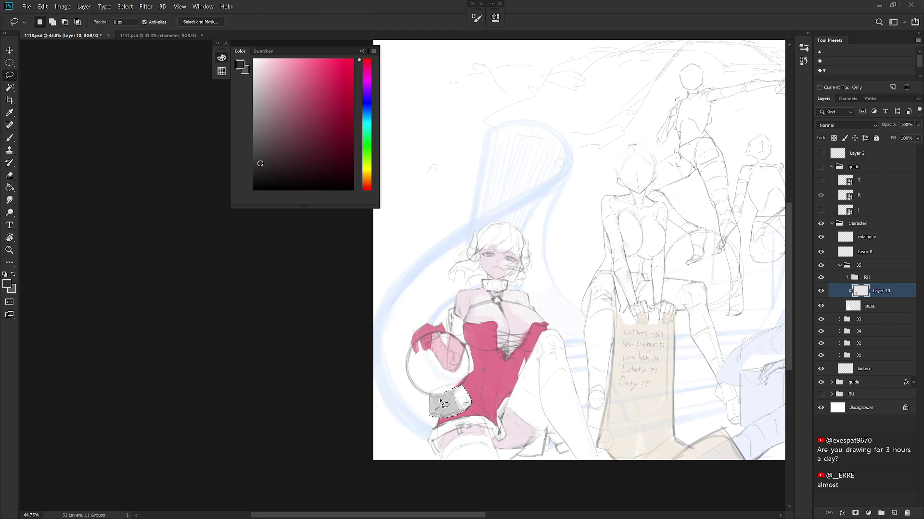
{"action": "key", "text": "b"}
{"action": "mouse_move", "coordinate": [440, 393]}
{"action": "left_mouse_down"}
{"action": "mouse_move", "coordinate": [453, 387]}
{"action": "mouse_move", "coordinate": [434, 410]}
{"action": "mouse_move", "coordinate": [455, 391]}
{"action": "left_mouse_up"}
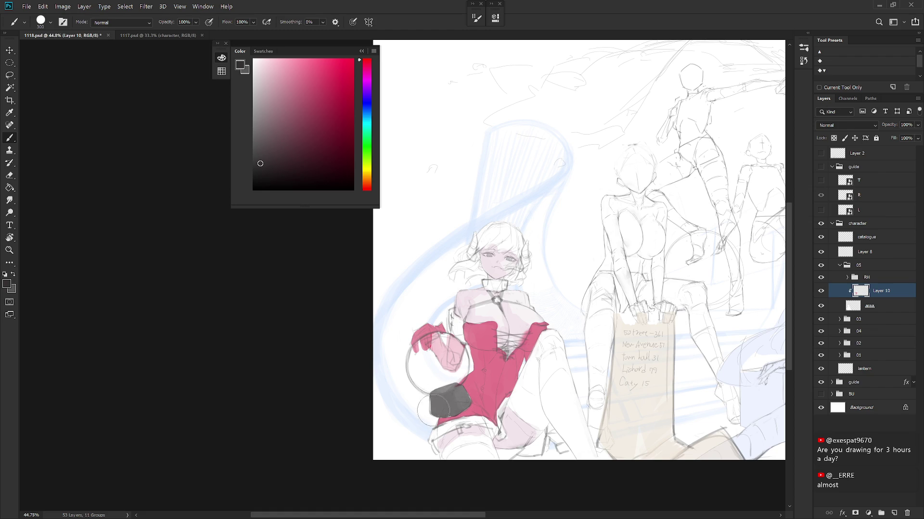
{"action": "left_click_drag", "start_coordinate": [440, 404], "coordinate": [442, 407]}
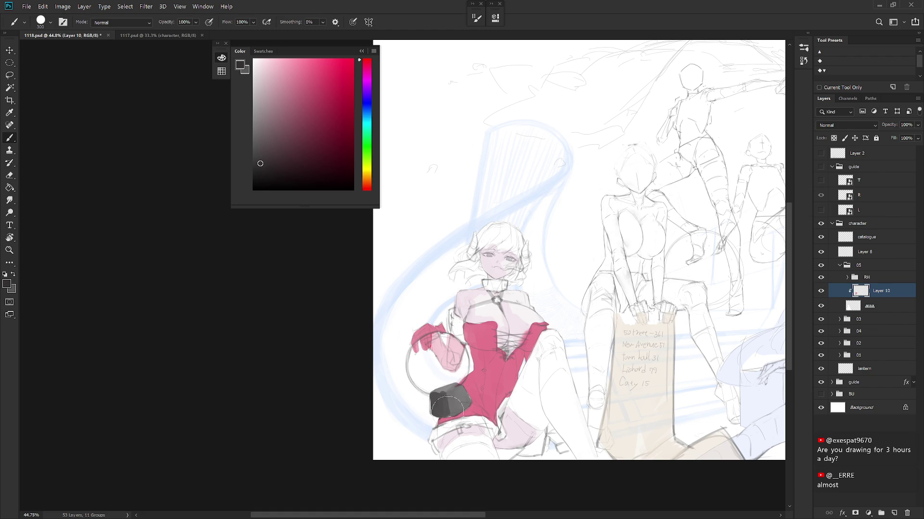
{"action": "key", "text": "ctrl+z"}
{"action": "left_click_drag", "start_coordinate": [434, 392], "coordinate": [432, 390]}
Step: Sample the dress red to paint the shoe, then pick a light beige paint colour
{"action": "left_click_drag", "start_coordinate": [575, 410], "coordinate": [616, 412]}
{"action": "left_click", "coordinate": [489, 362], "text": "alt"}
{"action": "mouse_move", "coordinate": [536, 425]}
{"action": "left_mouse_down"}
{"action": "mouse_move", "coordinate": [544, 422]}
{"action": "mouse_move", "coordinate": [537, 408]}
{"action": "mouse_move", "coordinate": [547, 428]}
{"action": "left_mouse_up"}
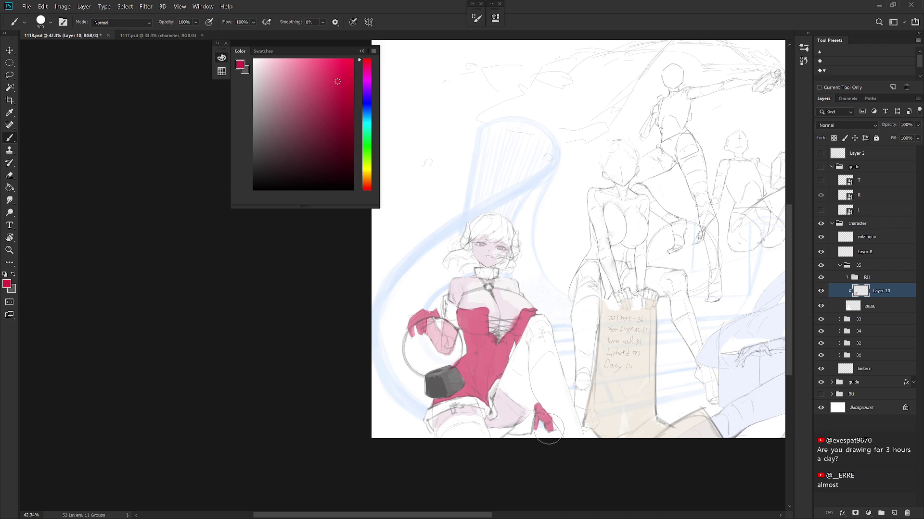
{"action": "key", "text": "e"}
{"action": "key", "text": "b"}
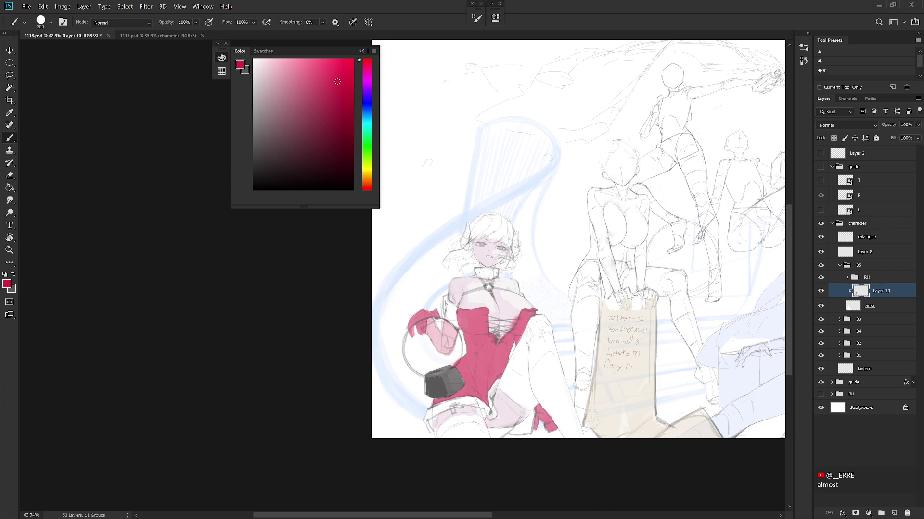
{"action": "left_click", "coordinate": [263, 69]}
{"action": "left_click", "coordinate": [366, 175]}
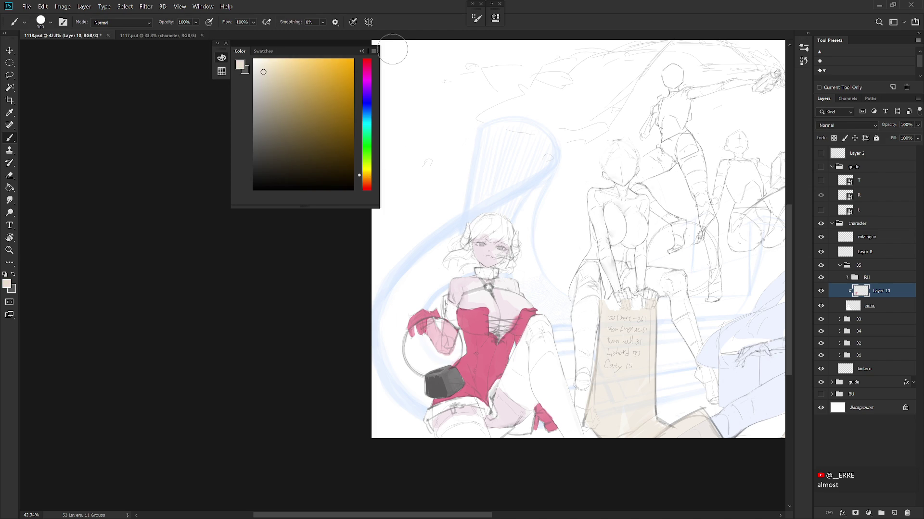
Step: Paint a thin white highlight across the corset lacing with a small brush
{"action": "left_click_drag", "start_coordinate": [365, 107], "coordinate": [365, 101]}
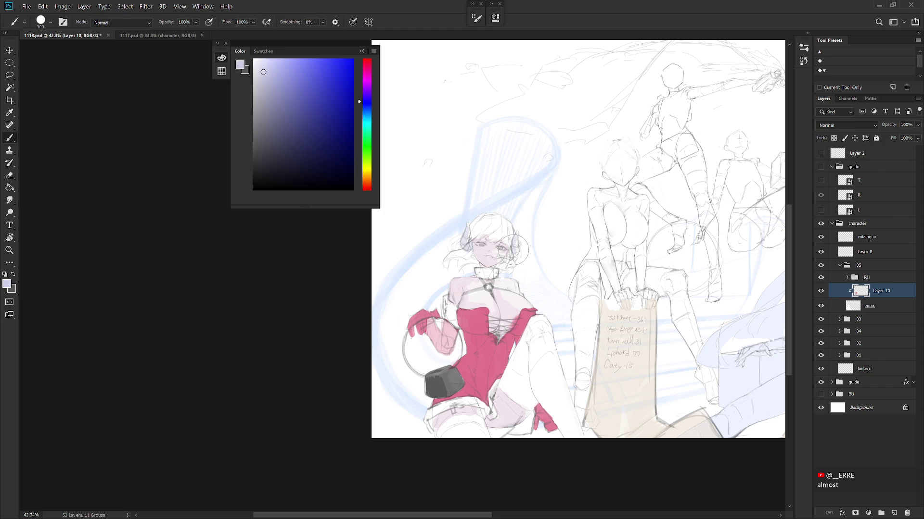
{"action": "left_click_drag", "start_coordinate": [501, 245], "coordinate": [524, 225]}
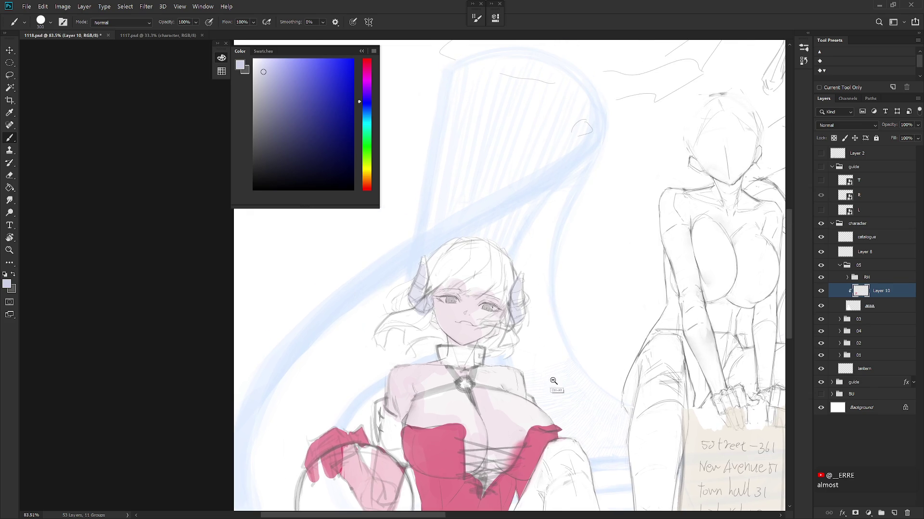
{"action": "left_click_drag", "start_coordinate": [557, 285], "coordinate": [561, 371]}
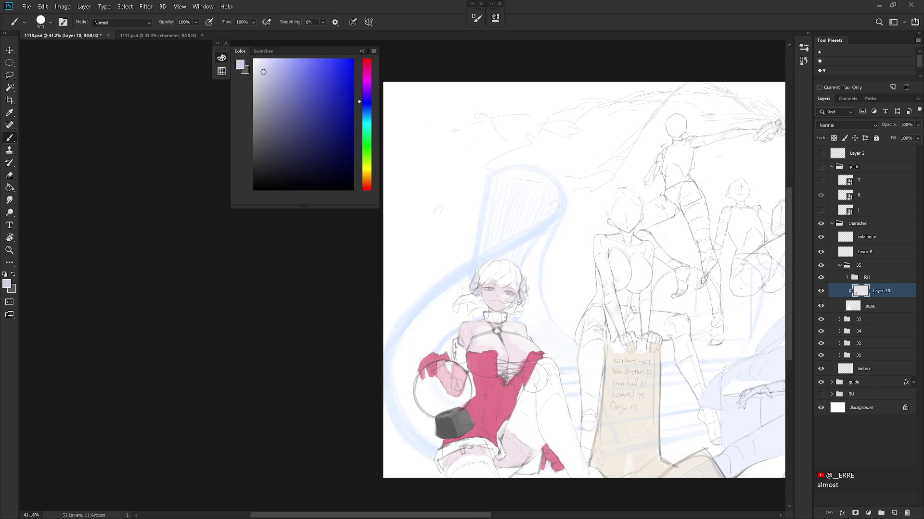
{"action": "scroll", "coordinate": [533, 378], "scroll_direction": "up", "scroll_amount": 2}
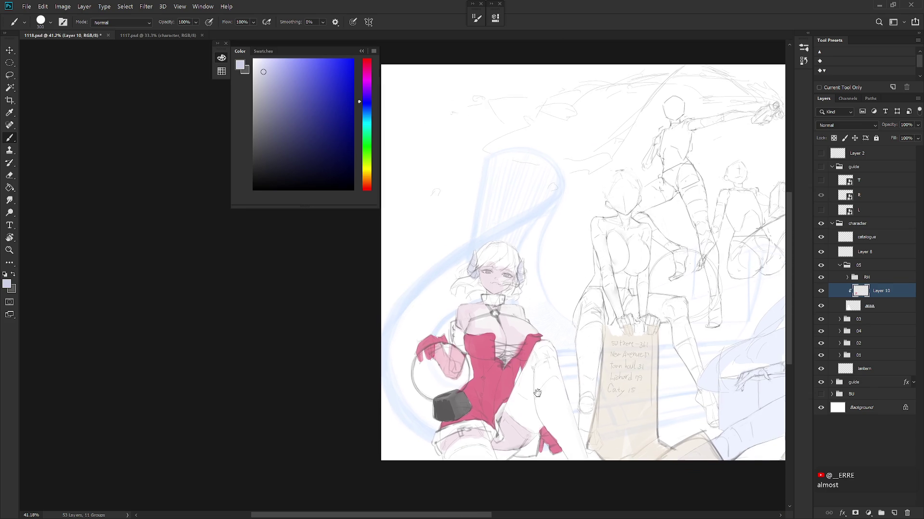
{"action": "key", "text": "d"}
{"action": "key", "text": "x"}
{"action": "key", "text": "bracketleft"}
{"action": "key", "text": "bracketleft"}
{"action": "key", "text": "bracketleft"}
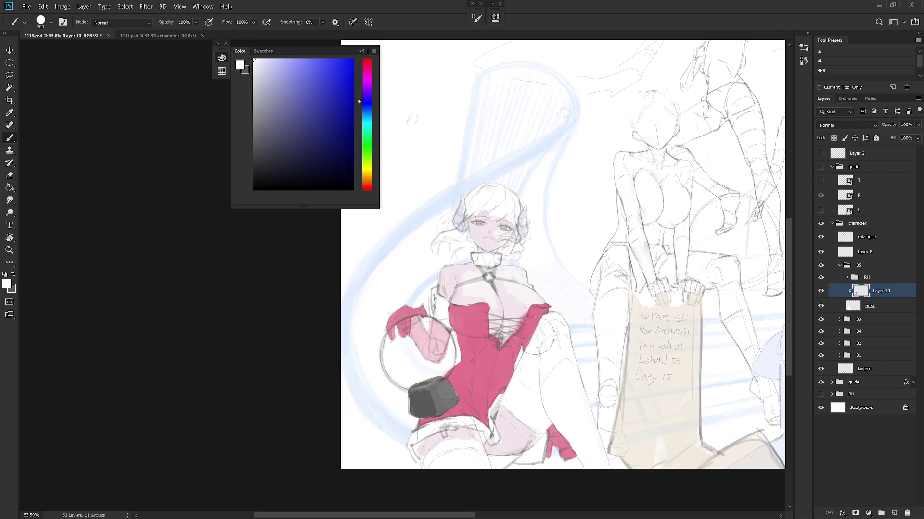
{"action": "mouse_move", "coordinate": [484, 321]}
{"action": "left_mouse_down"}
{"action": "mouse_move", "coordinate": [536, 317]}
{"action": "mouse_move", "coordinate": [500, 345]}
{"action": "left_mouse_up"}
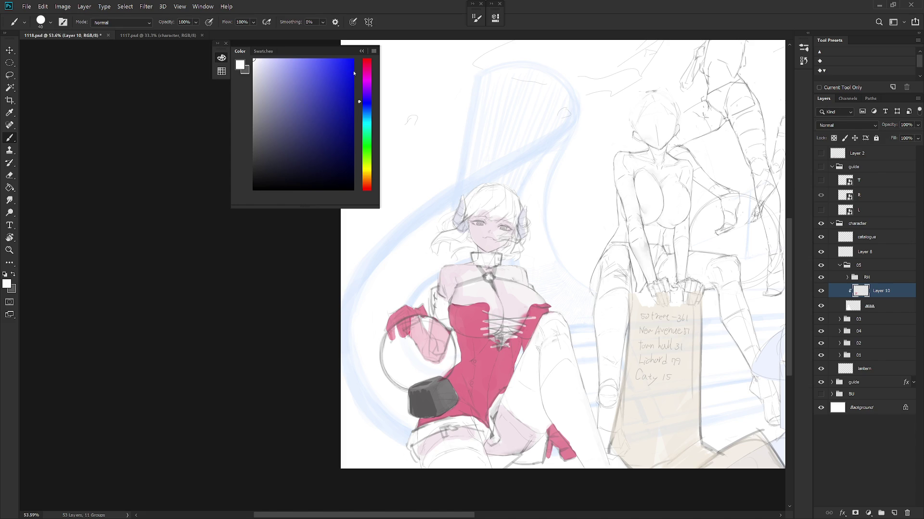
Step: Darken the chest strap and mark the lacing with dark mauve strokes
{"action": "left_click_drag", "start_coordinate": [366, 184], "coordinate": [370, 65]}
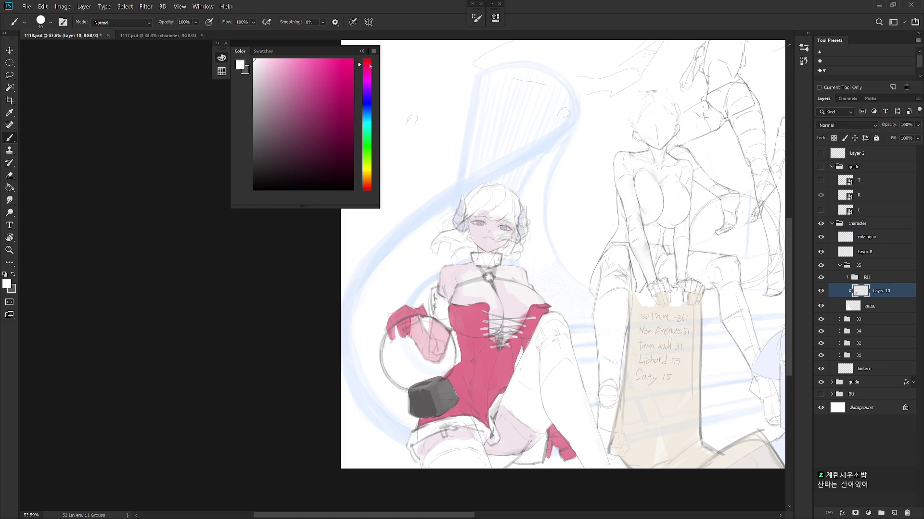
{"action": "left_click", "coordinate": [258, 73]}
{"action": "left_click", "coordinate": [259, 96]}
{"action": "left_click", "coordinate": [272, 129]}
{"action": "mouse_move", "coordinate": [455, 288]}
{"action": "left_mouse_down"}
{"action": "mouse_move", "coordinate": [486, 275]}
{"action": "mouse_move", "coordinate": [527, 286]}
{"action": "left_mouse_up"}
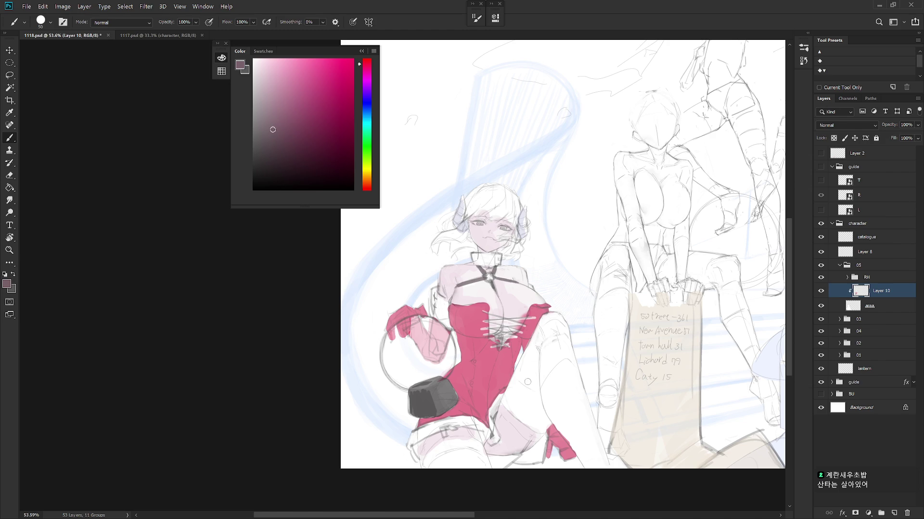
{"action": "key", "text": "bracketright"}
{"action": "key", "text": "bracketright"}
{"action": "left_click_drag", "start_coordinate": [504, 332], "coordinate": [503, 340]}
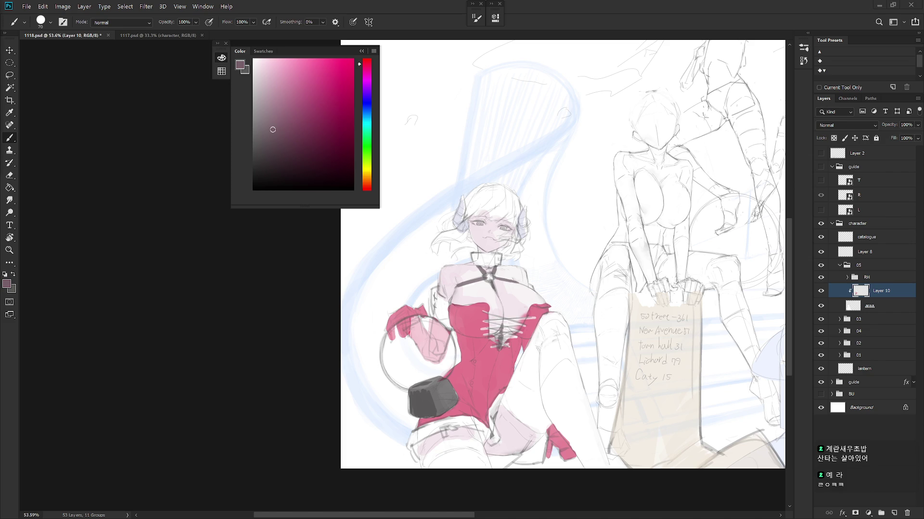
{"action": "scroll", "coordinate": [709, 325], "scroll_direction": "down", "scroll_amount": 3}
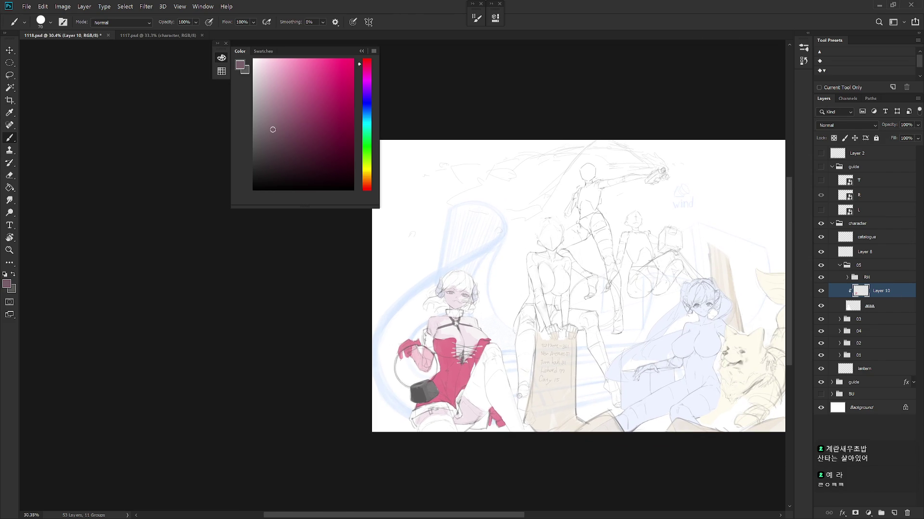
{"action": "key", "text": "r"}
{"action": "scroll", "coordinate": [457, 301], "scroll_direction": "up", "scroll_amount": 5}
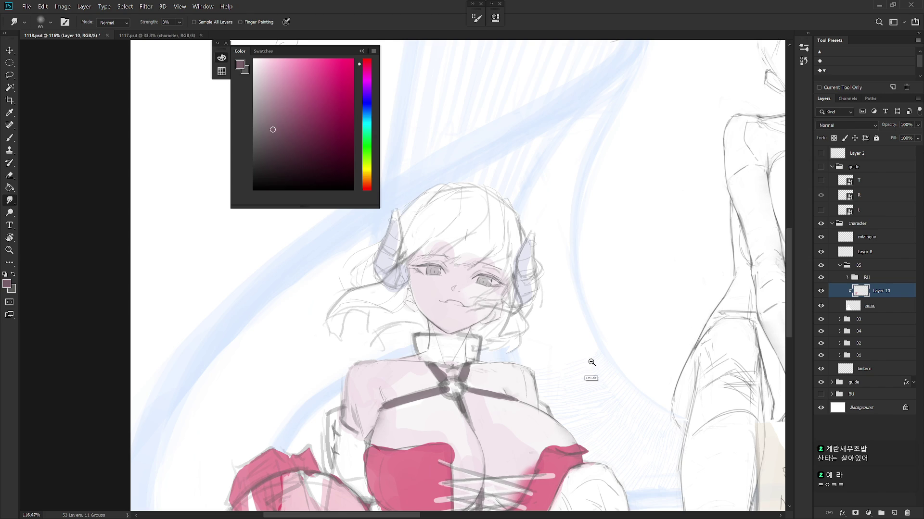
{"action": "scroll", "coordinate": [586, 376], "scroll_direction": "down", "scroll_amount": 3}
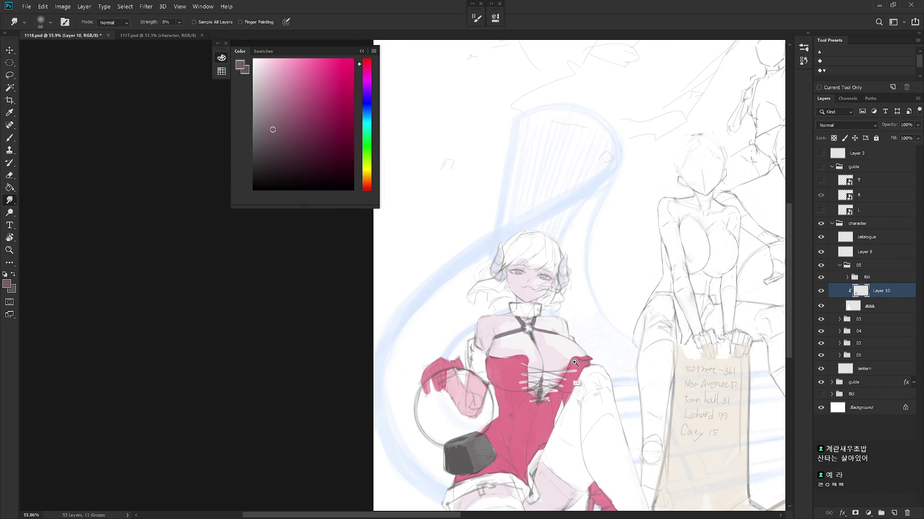
{"action": "scroll", "coordinate": [563, 325], "scroll_direction": "up", "scroll_amount": 3}
{"action": "key", "text": "b"}
{"action": "left_click", "coordinate": [540, 346], "text": "alt"}
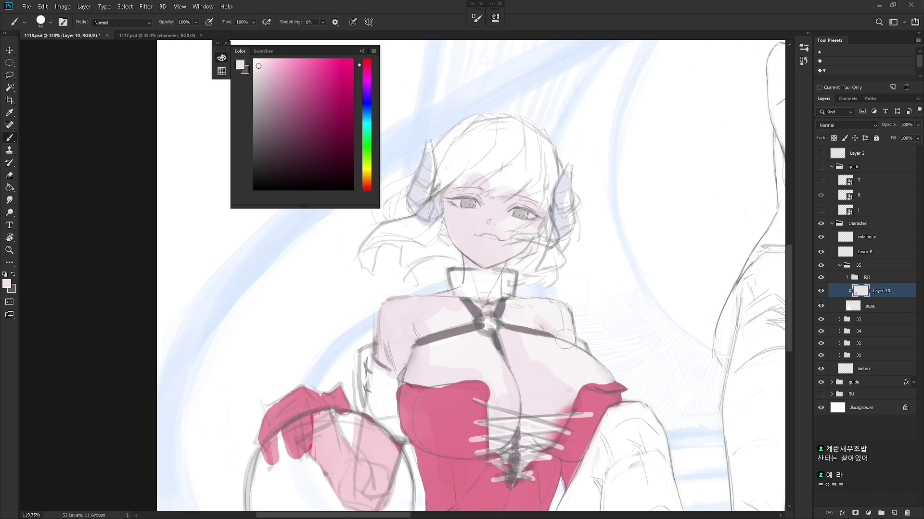
{"action": "scroll", "coordinate": [628, 366], "scroll_direction": "down", "scroll_amount": 3}
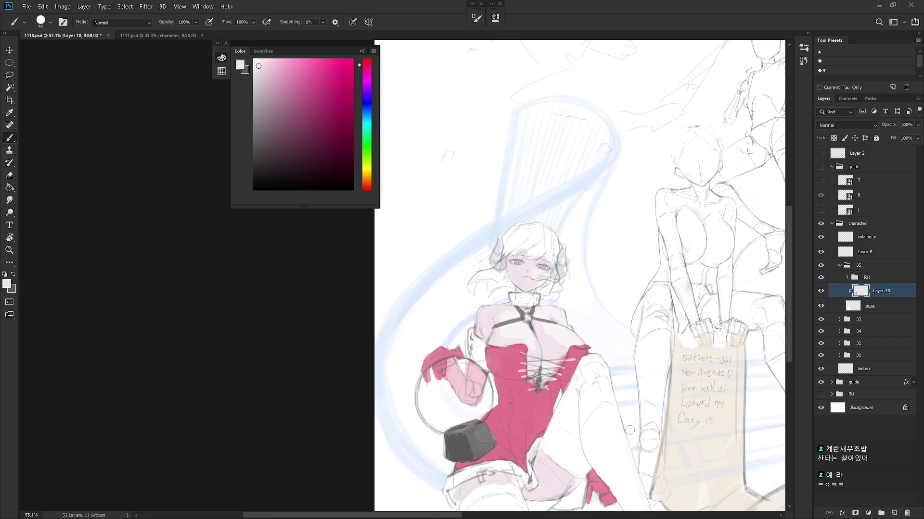
{"action": "scroll", "coordinate": [630, 435], "scroll_direction": "down", "scroll_amount": 2}
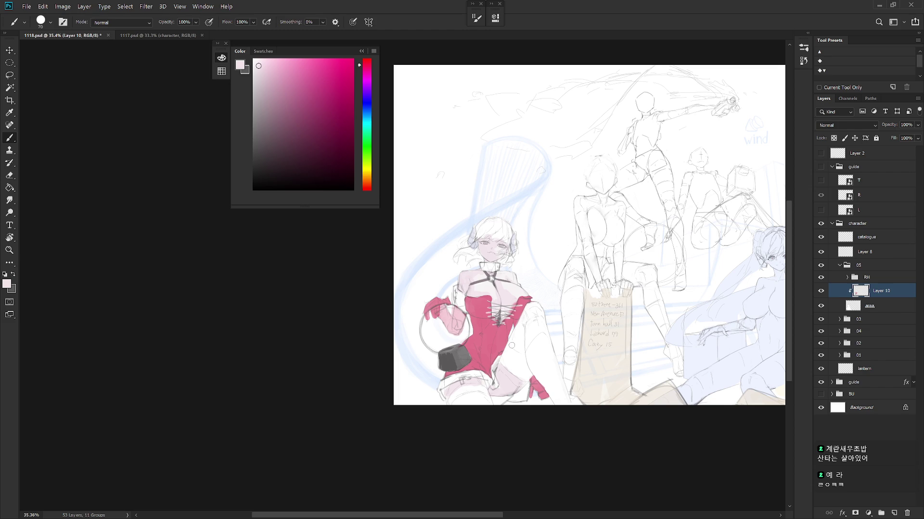
Step: Shade the object inside the glass globe with a dark grey-green
{"action": "left_click_drag", "start_coordinate": [369, 121], "coordinate": [369, 140]}
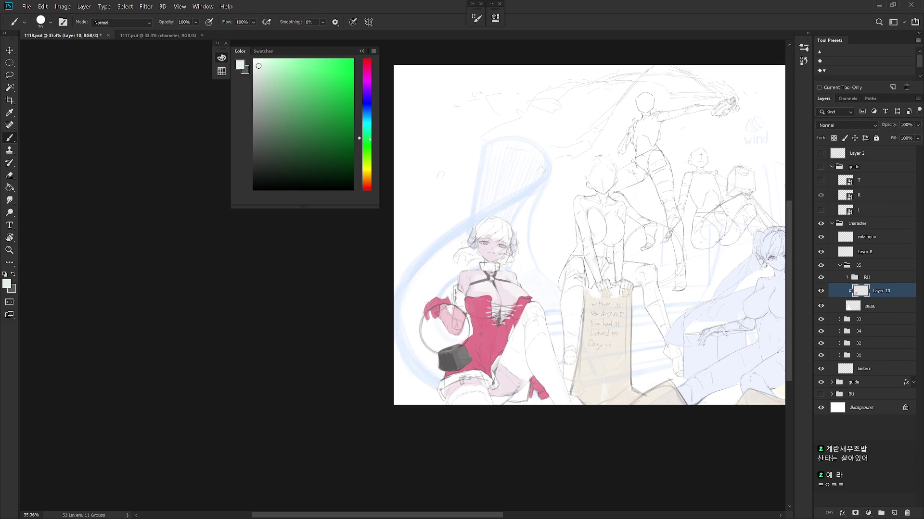
{"action": "left_click", "coordinate": [270, 125]}
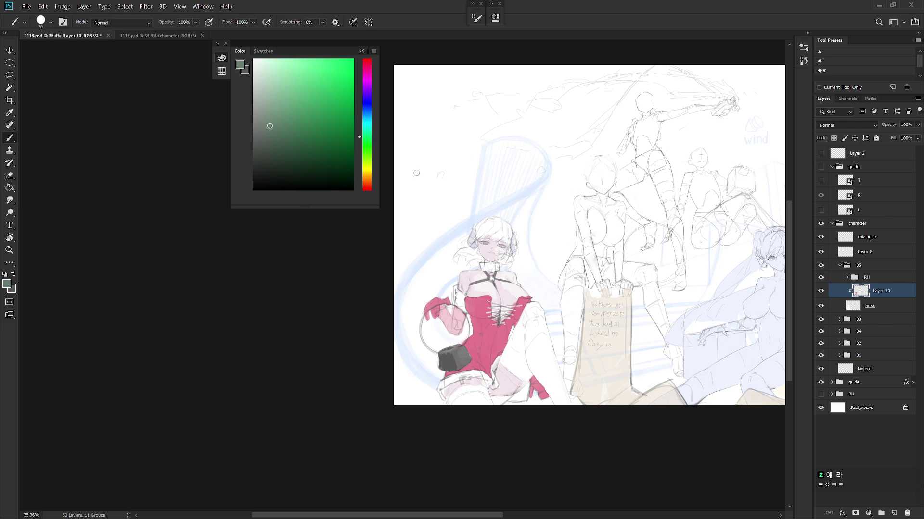
{"action": "key", "text": "bracketright"}
{"action": "key", "text": "bracketright"}
{"action": "key", "text": "bracketright"}
{"action": "left_click", "coordinate": [272, 150]}
{"action": "mouse_move", "coordinate": [433, 318]}
{"action": "left_mouse_down"}
{"action": "mouse_move", "coordinate": [440, 323]}
{"action": "mouse_move", "coordinate": [431, 337]}
{"action": "mouse_move", "coordinate": [428, 327]}
{"action": "mouse_move", "coordinate": [445, 327]}
{"action": "mouse_move", "coordinate": [435, 332]}
{"action": "mouse_move", "coordinate": [450, 346]}
{"action": "mouse_move", "coordinate": [445, 331]}
{"action": "mouse_move", "coordinate": [447, 344]}
{"action": "mouse_move", "coordinate": [456, 340]}
{"action": "left_mouse_up"}
{"action": "key", "text": "bracketright"}
{"action": "key", "text": "bracketright"}
{"action": "key", "text": "bracketright"}
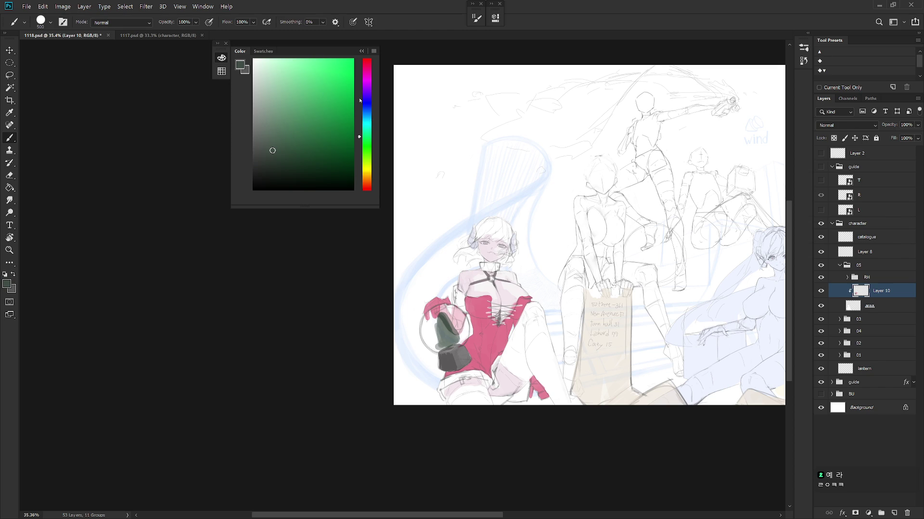
Step: Switch the paint colour to a very light cyan and bring up the brush presets
{"action": "left_click_drag", "start_coordinate": [360, 101], "coordinate": [359, 115]}
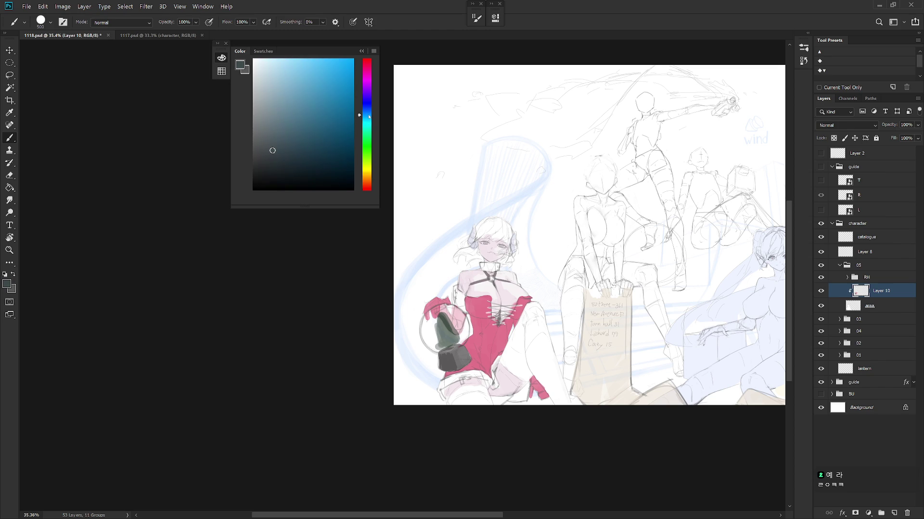
{"action": "left_click", "coordinate": [266, 63]}
{"action": "right_click", "coordinate": [448, 234]}
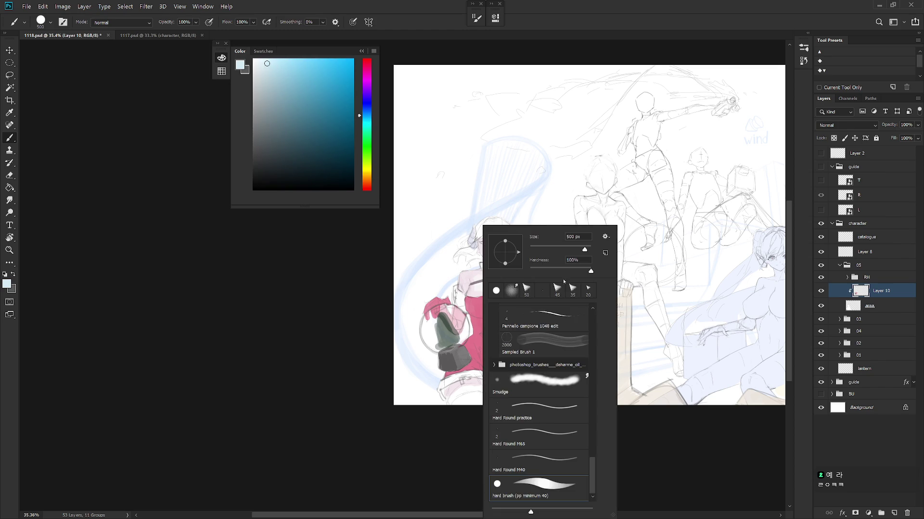
Step: Choose a grainy textured brush preset from the preset list
{"action": "left_click", "coordinate": [593, 319]}
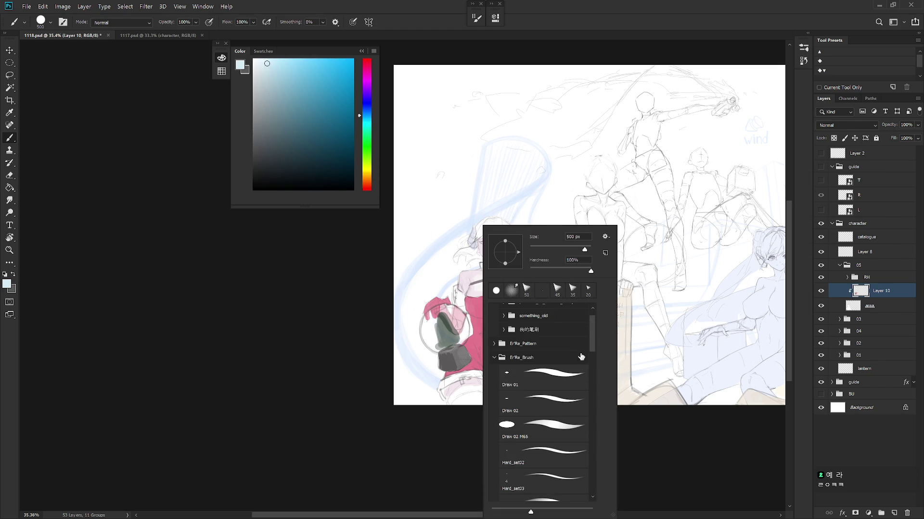
{"action": "left_click", "coordinate": [593, 361]}
{"action": "left_click_drag", "start_coordinate": [594, 361], "coordinate": [593, 430]}
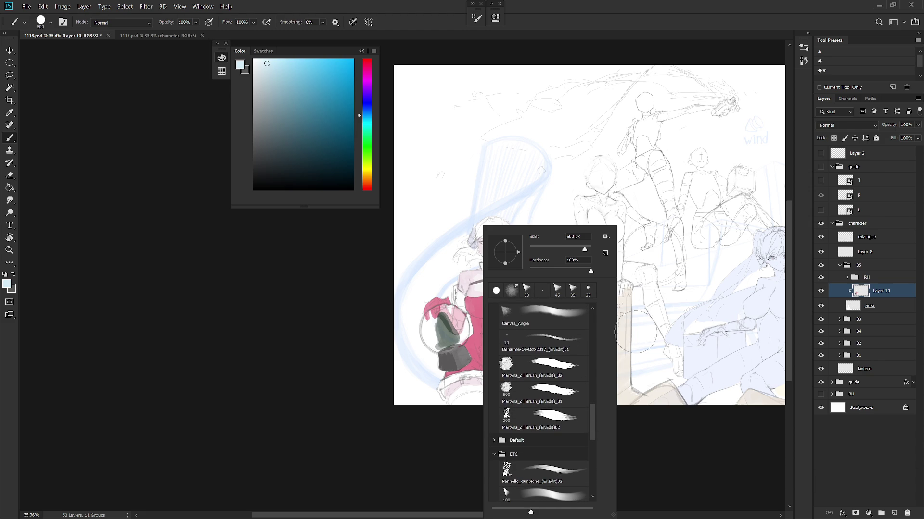
{"action": "left_click", "coordinate": [595, 352]}
{"action": "left_click_drag", "start_coordinate": [594, 352], "coordinate": [593, 406]}
{"action": "scroll", "coordinate": [582, 417], "scroll_direction": "down", "scroll_amount": 3}
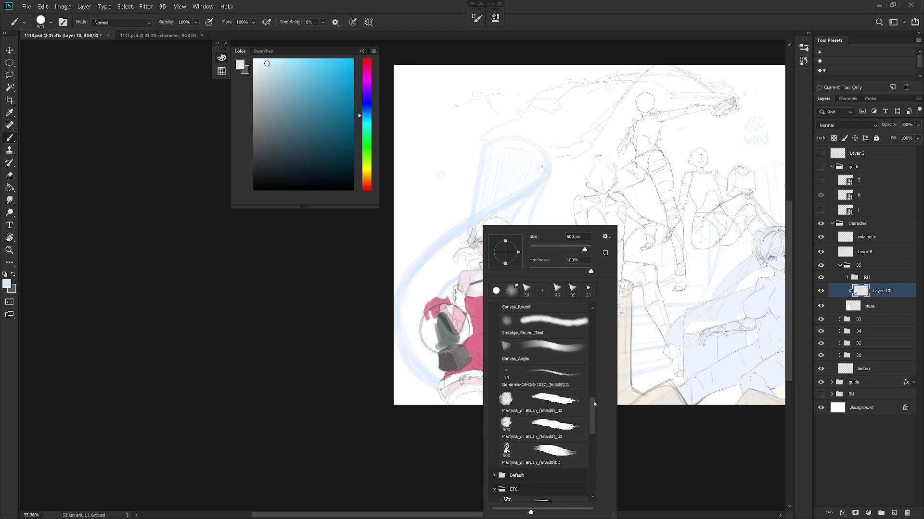
{"action": "scroll", "coordinate": [577, 405], "scroll_direction": "up", "scroll_amount": 2}
{"action": "double_click", "coordinate": [543, 352]}
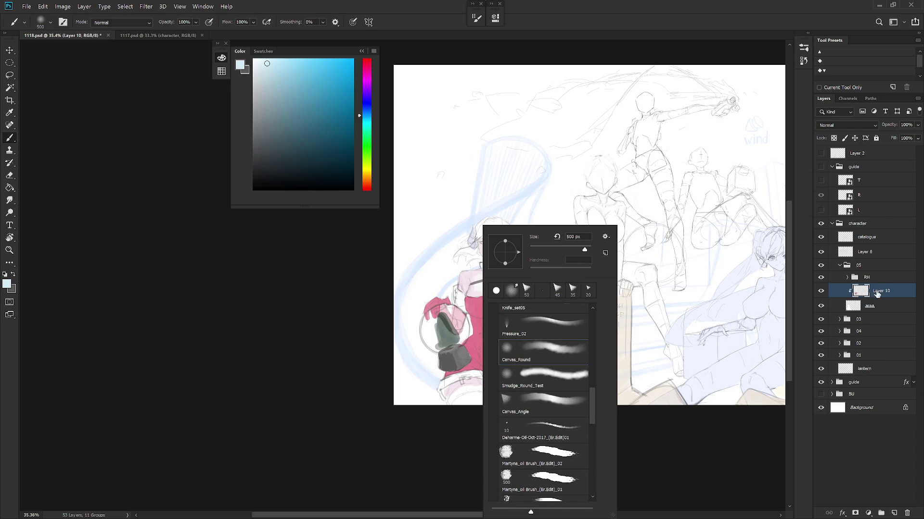
Step: Turn on brush scattering with count 1 and a wide 347% spread
{"action": "key", "text": "F5"}
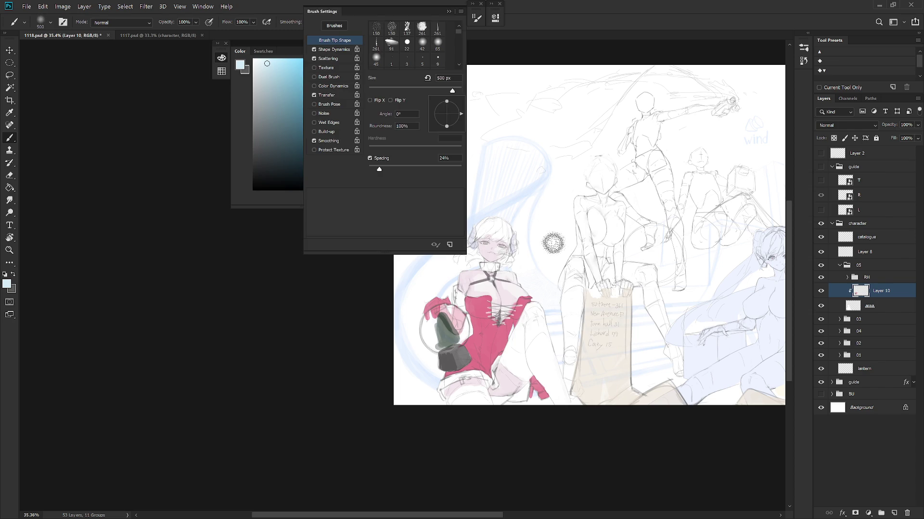
{"action": "left_click", "coordinate": [337, 49]}
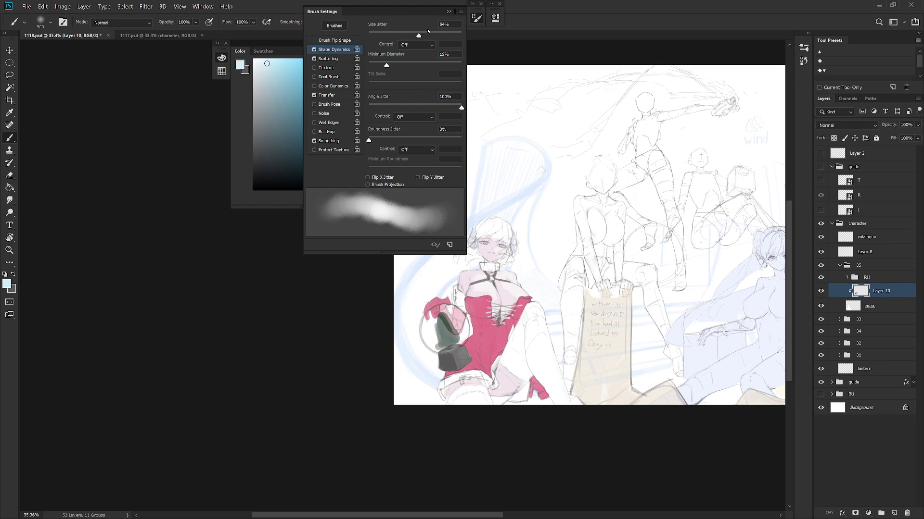
{"action": "left_click", "coordinate": [341, 59]}
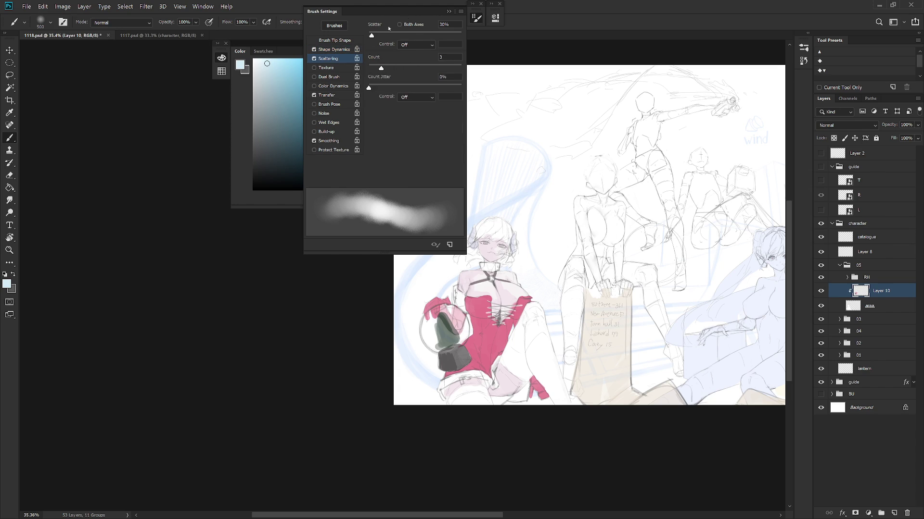
{"action": "mouse_move", "coordinate": [394, 64]}
{"action": "left_mouse_down"}
{"action": "mouse_move", "coordinate": [406, 65]}
{"action": "mouse_move", "coordinate": [358, 64]}
{"action": "mouse_move", "coordinate": [412, 88]}
{"action": "mouse_move", "coordinate": [368, 88]}
{"action": "left_mouse_up"}
{"action": "mouse_move", "coordinate": [378, 36]}
{"action": "left_mouse_down"}
{"action": "mouse_move", "coordinate": [418, 35]}
{"action": "mouse_move", "coordinate": [401, 35]}
{"action": "left_mouse_up"}
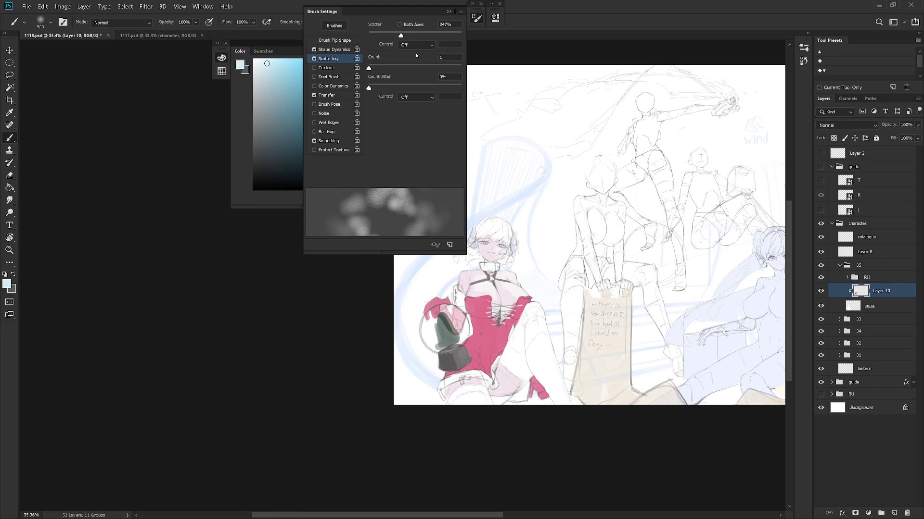
Step: Dab scattered light flecks over the green globe with a 700 px brush
{"action": "key", "text": "bracketright"}
{"action": "key", "text": "bracketright"}
{"action": "left_click_drag", "start_coordinate": [437, 308], "coordinate": [445, 327]}
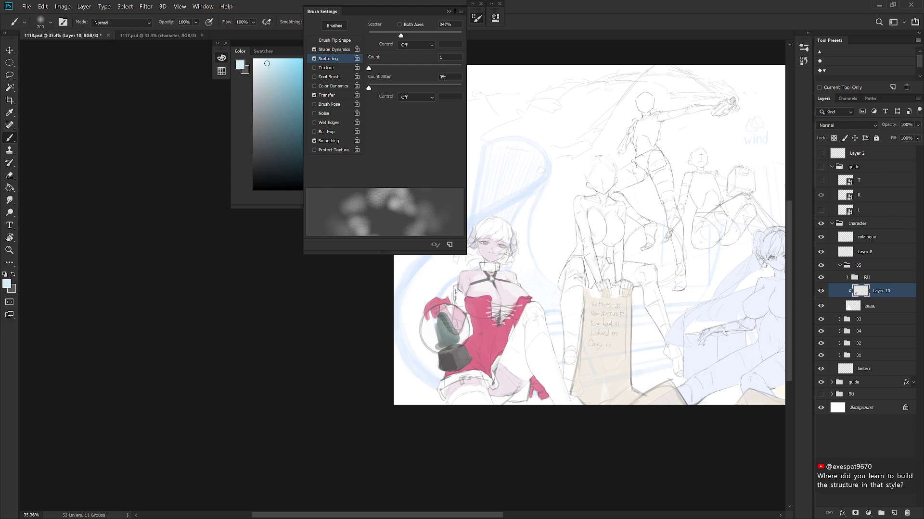
{"action": "left_click", "coordinate": [476, 7]}
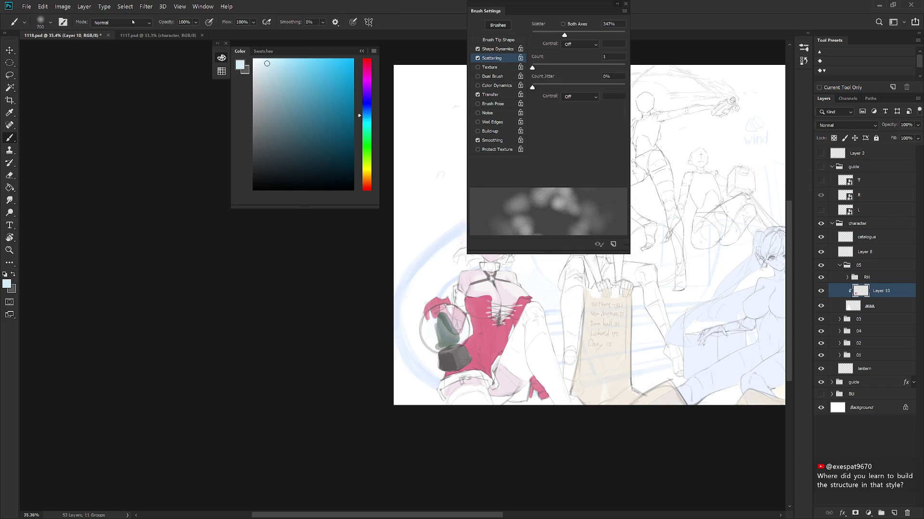
{"action": "left_click", "coordinate": [617, 4]}
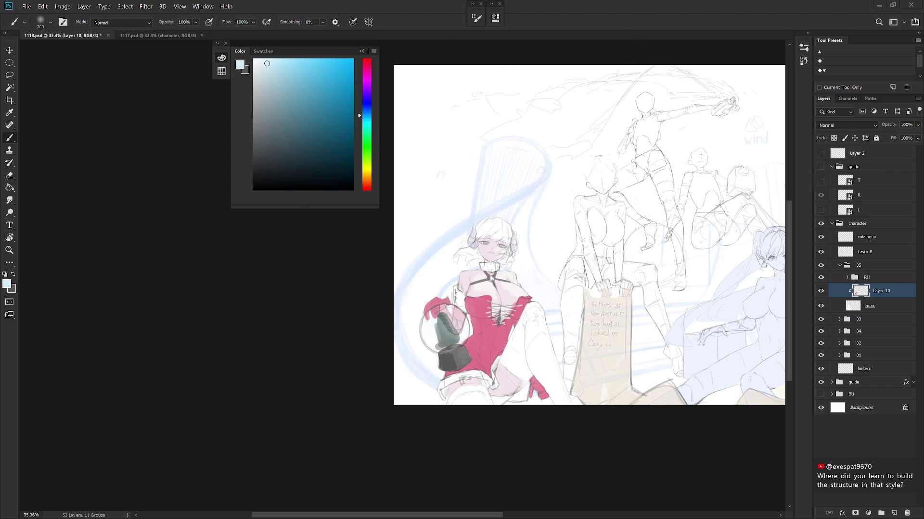
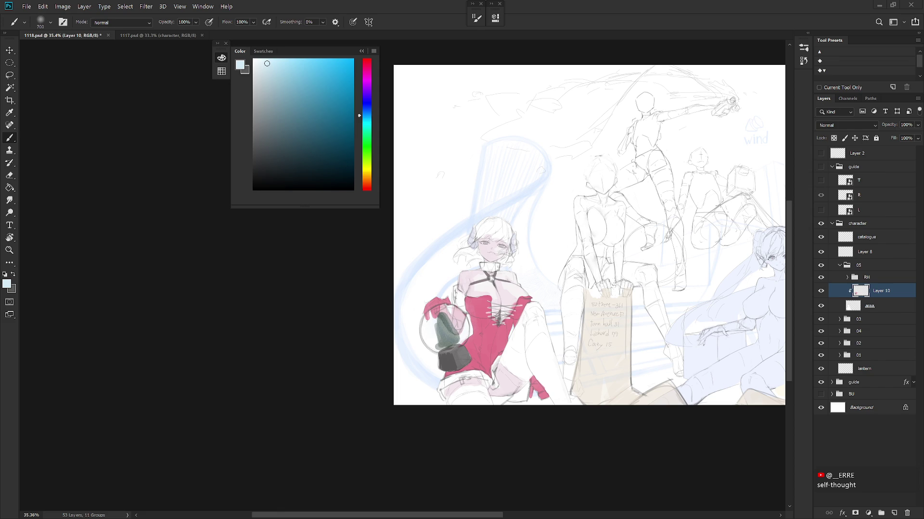
Step: Collapse the Color panel and bring the whole illustration into view
{"action": "left_click_drag", "start_coordinate": [674, 340], "coordinate": [579, 370]}
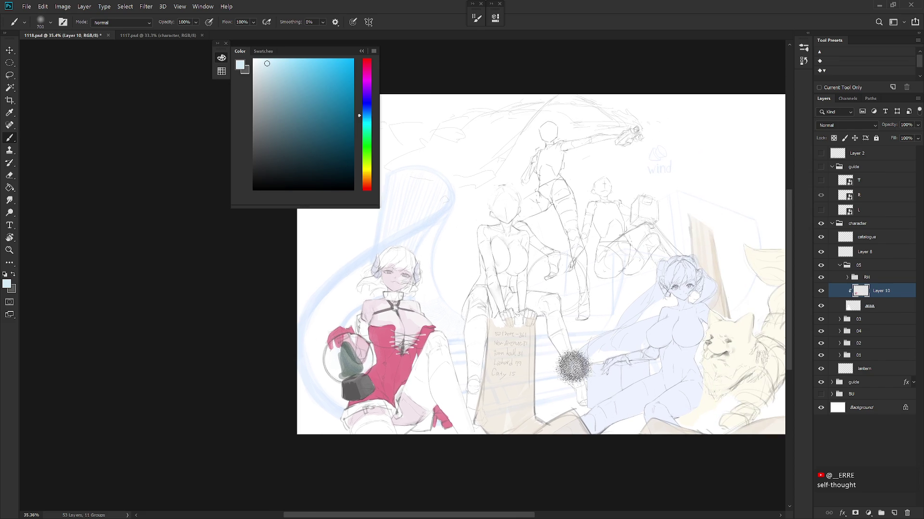
{"action": "scroll", "coordinate": [549, 378], "scroll_direction": "down", "scroll_amount": 2}
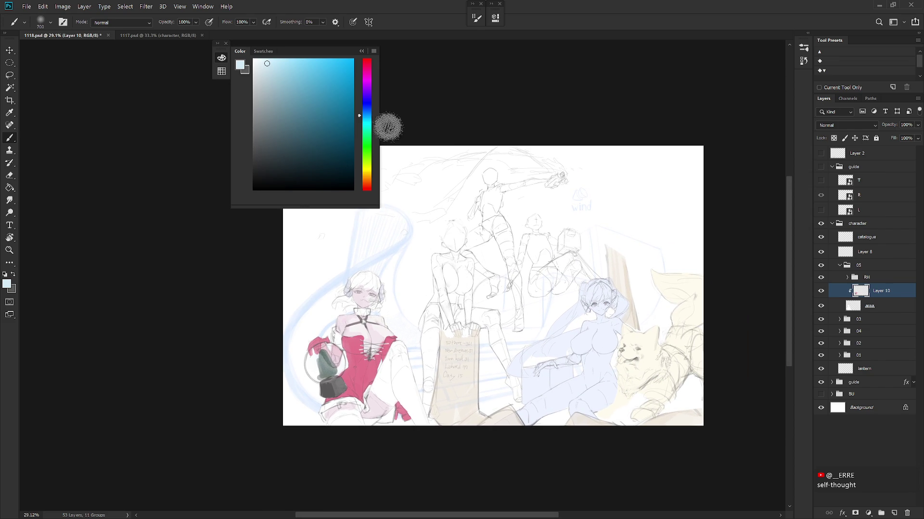
{"action": "left_click", "coordinate": [362, 51]}
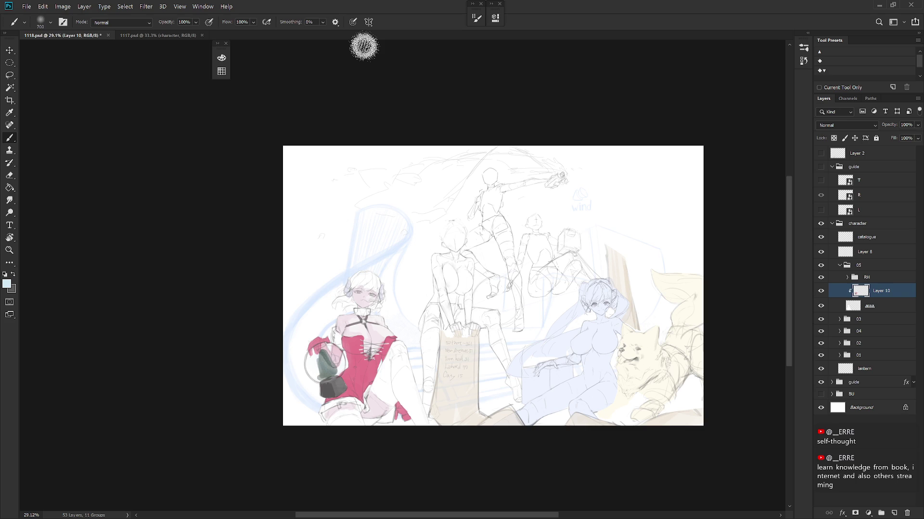
Step: Sample red from the dress as the painting colour and bring up the brush presets
{"action": "scroll", "coordinate": [365, 336], "scroll_direction": "up", "scroll_amount": 3}
{"action": "left_click", "coordinate": [374, 351], "text": "alt"}
{"action": "right_click", "coordinate": [380, 368]}
{"action": "mouse_move", "coordinate": [502, 414]}
{"action": "left_mouse_down"}
{"action": "mouse_move", "coordinate": [501, 373]}
{"action": "mouse_move", "coordinate": [497, 491]}
{"action": "left_mouse_up"}
Step: Load the hard brush (pp minimum 40) preset at 100 px
{"action": "left_click", "coordinate": [452, 486]}
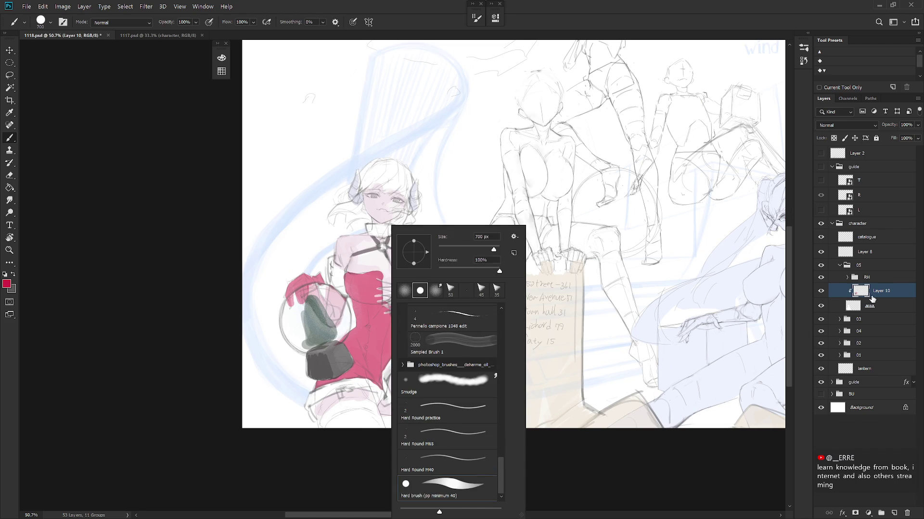
{"action": "key", "text": "Return"}
{"action": "key", "text": "bracketleft"}
{"action": "key", "text": "bracketleft"}
{"action": "key", "text": "bracketleft"}
Step: Paint small red marks on the shorts and beside the boot, and a pink stroke near the hem
{"action": "mouse_move", "coordinate": [338, 387]}
{"action": "left_mouse_down"}
{"action": "mouse_move", "coordinate": [342, 396]}
{"action": "mouse_move", "coordinate": [349, 389]}
{"action": "left_mouse_up"}
{"action": "left_click_drag", "start_coordinate": [415, 413], "coordinate": [427, 395]}
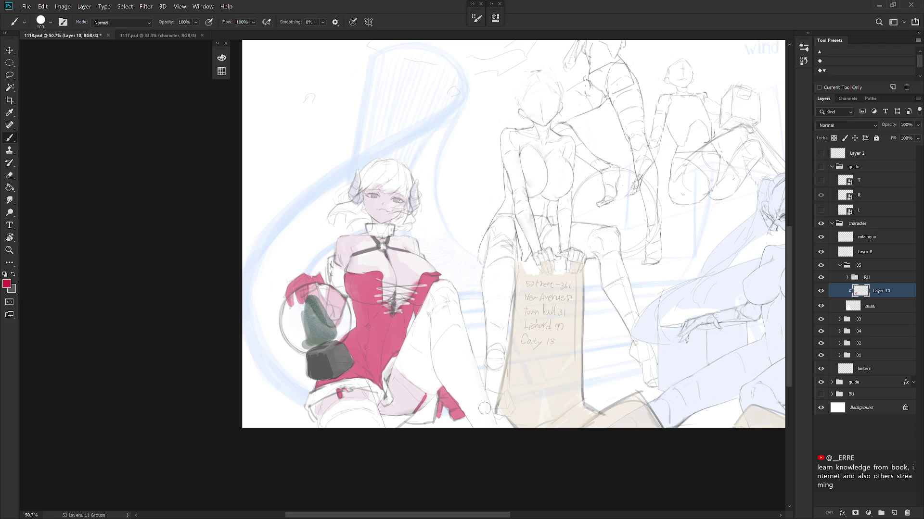
{"action": "mouse_move", "coordinate": [383, 414]}
{"action": "left_mouse_down"}
{"action": "mouse_move", "coordinate": [430, 404]}
{"action": "mouse_move", "coordinate": [426, 412]}
{"action": "left_mouse_up"}
{"action": "key", "text": "e"}
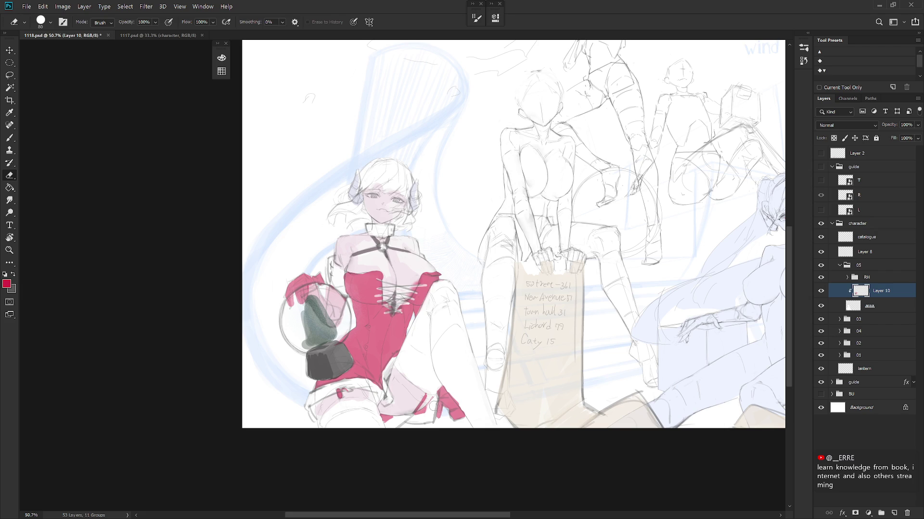
{"action": "scroll", "coordinate": [534, 380], "scroll_direction": "down", "scroll_amount": 3}
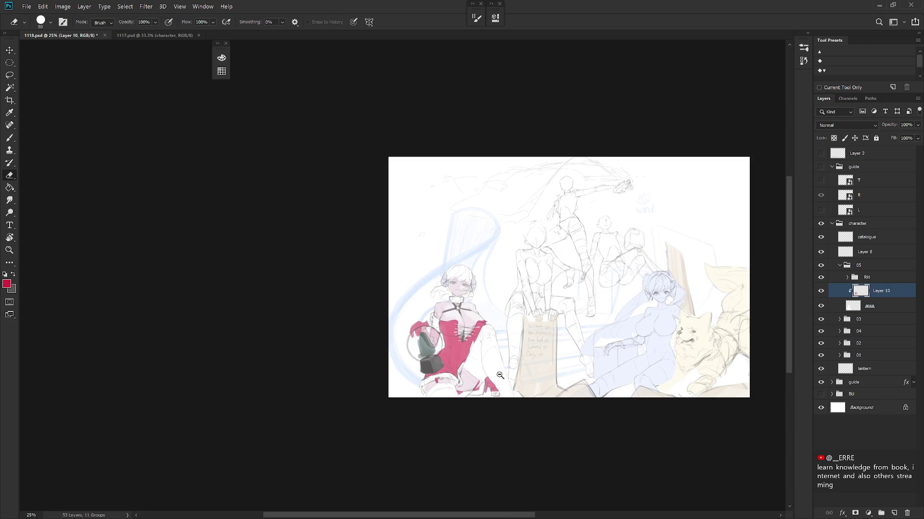
{"action": "scroll", "coordinate": [489, 398], "scroll_direction": "up", "scroll_amount": 3}
Step: Dismiss the history eraser error and restore the latest state of the drawing
{"action": "left_click", "coordinate": [473, 385], "text": "alt"}
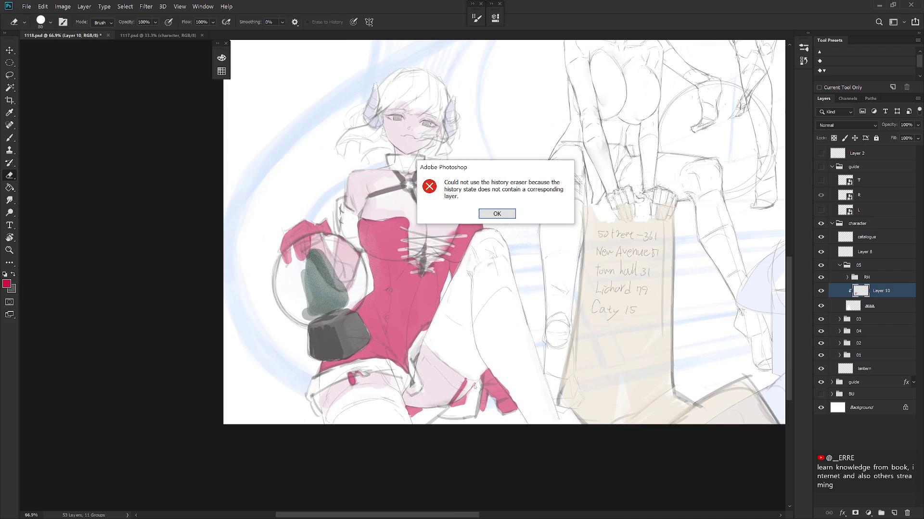
{"action": "left_click", "coordinate": [497, 213]}
{"action": "key", "text": "b"}
{"action": "left_click", "coordinate": [473, 388], "text": "alt"}
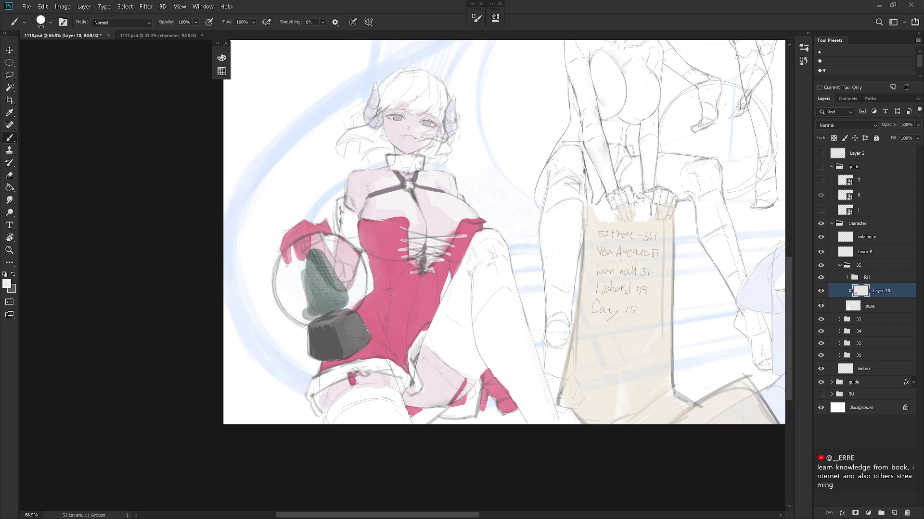
{"action": "key", "text": "e"}
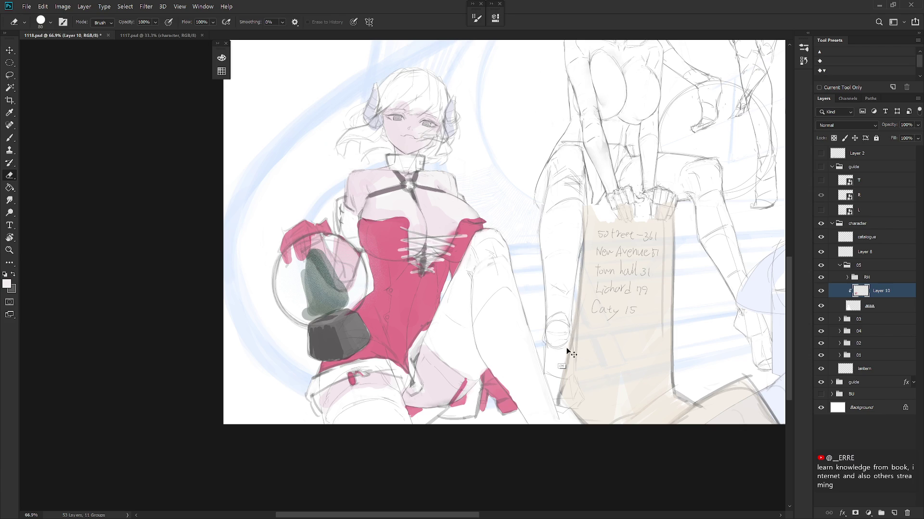
{"action": "key", "text": "ctrl+z"}
{"action": "key", "text": "ctrl+shift+z"}
{"action": "mouse_move", "coordinate": [556, 364]}
{"action": "left_mouse_down"}
{"action": "mouse_move", "coordinate": [462, 370]}
{"action": "mouse_move", "coordinate": [480, 384]}
{"action": "left_mouse_up"}
{"action": "key", "text": "b"}
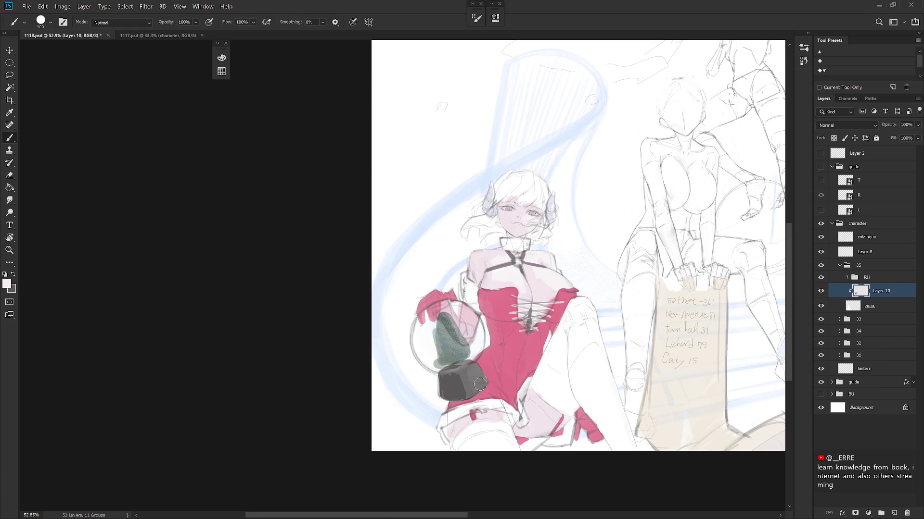
Step: Choose the 2 px Hard Round practice brush and sample the bottle's grey-green
{"action": "right_click", "coordinate": [498, 356]}
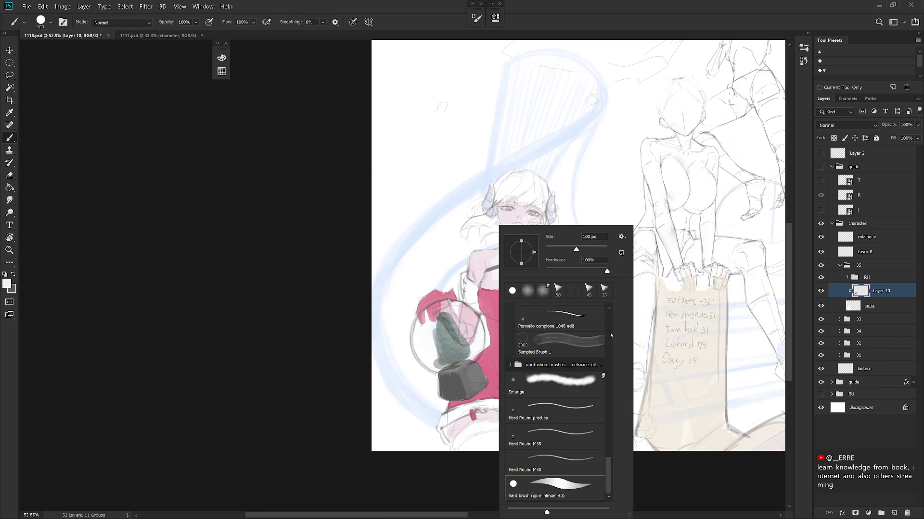
{"action": "left_click", "coordinate": [591, 416]}
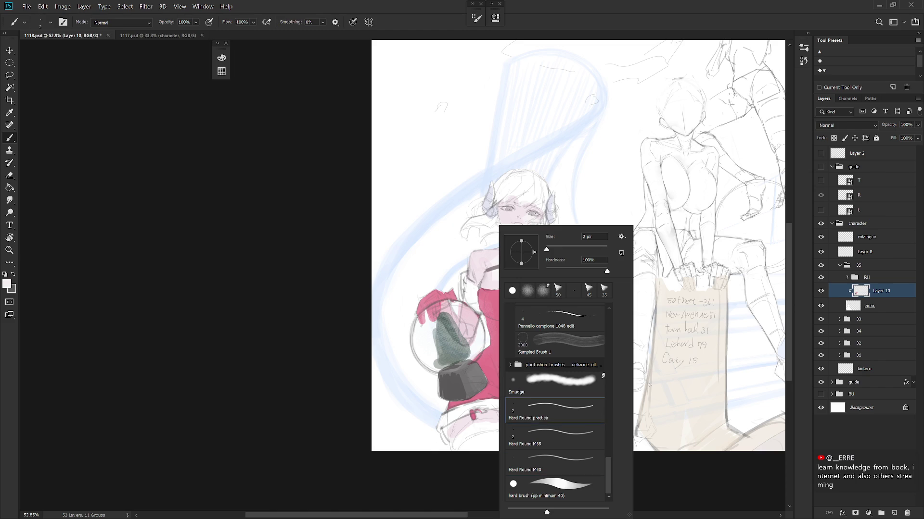
{"action": "left_click", "coordinate": [875, 291]}
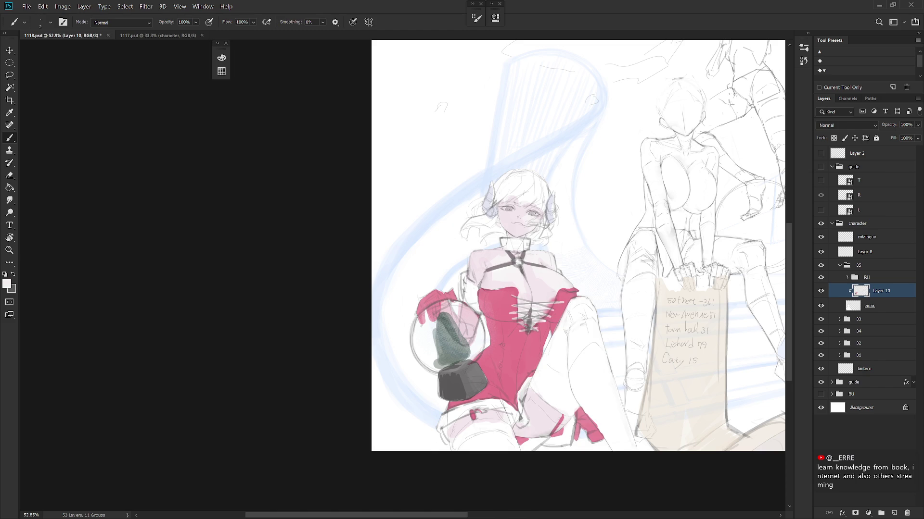
{"action": "left_click", "coordinate": [436, 342], "text": "alt"}
{"action": "key", "text": "F6"}
Step: Enable brush Scattering at 1000% with count jitter, and set the brush size to 10
{"action": "key", "text": "F5"}
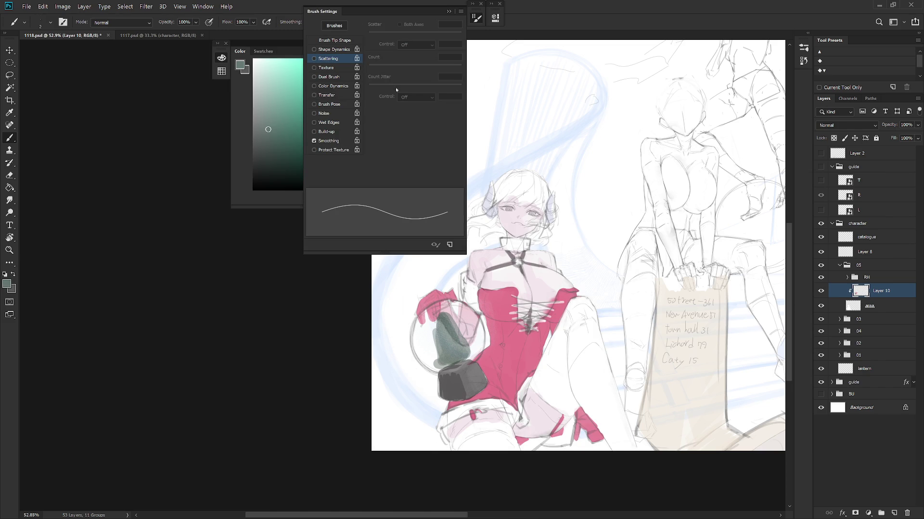
{"action": "left_click", "coordinate": [345, 59]}
{"action": "left_click", "coordinate": [395, 32]}
{"action": "left_click_drag", "start_coordinate": [411, 35], "coordinate": [468, 41]}
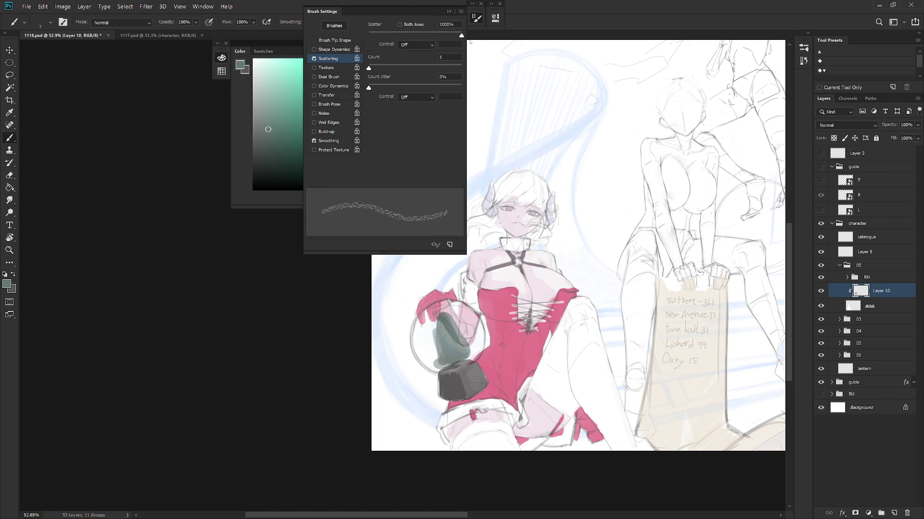
{"action": "mouse_move", "coordinate": [381, 68]}
{"action": "left_mouse_down"}
{"action": "mouse_move", "coordinate": [397, 68]}
{"action": "mouse_move", "coordinate": [369, 68]}
{"action": "left_mouse_up"}
{"action": "left_click", "coordinate": [403, 90]}
{"action": "key", "text": "bracketright"}
{"action": "key", "text": "bracketright"}
{"action": "key", "text": "bracketright"}
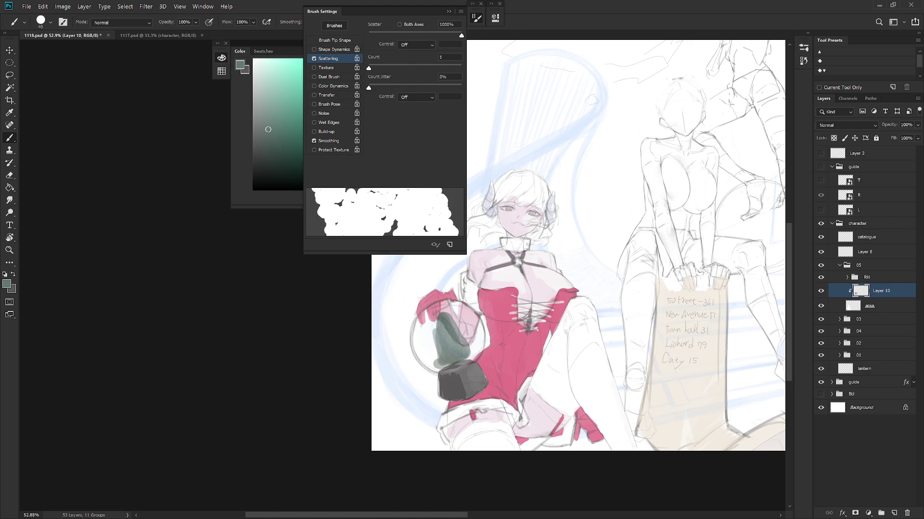
{"action": "key", "text": "bracketleft"}
{"action": "key", "text": "bracketleft"}
{"action": "key", "text": "bracketleft"}
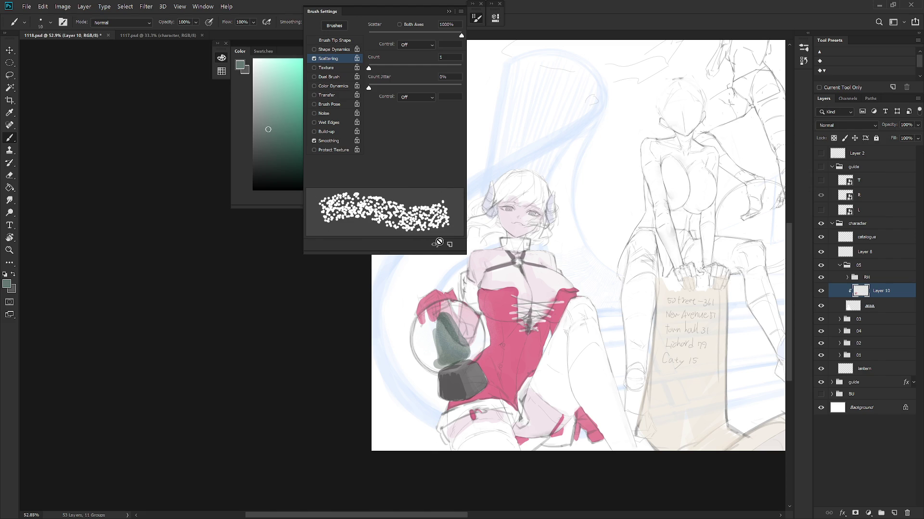
Step: Set tip spacing to 79% and sprinkle near-white snow dots on the globe's tree
{"action": "left_click", "coordinate": [341, 41]}
{"action": "left_click_drag", "start_coordinate": [387, 168], "coordinate": [406, 168]}
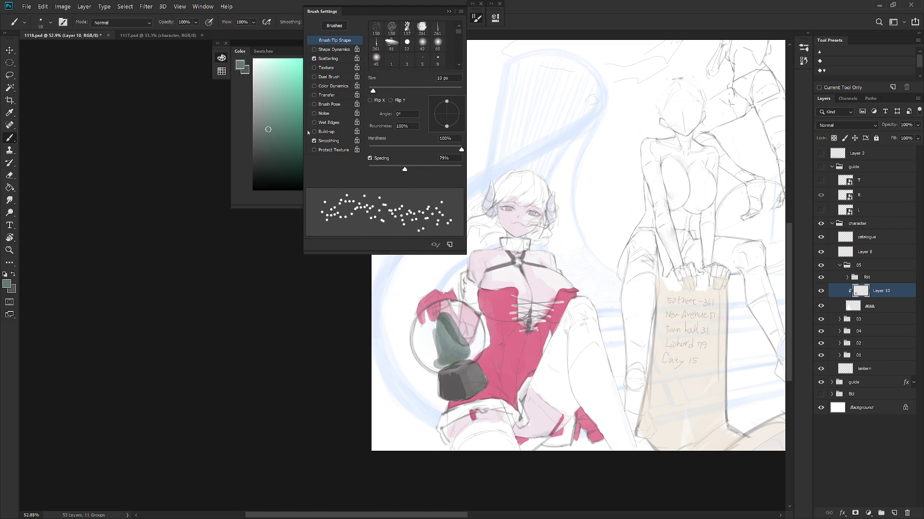
{"action": "left_click", "coordinate": [258, 66]}
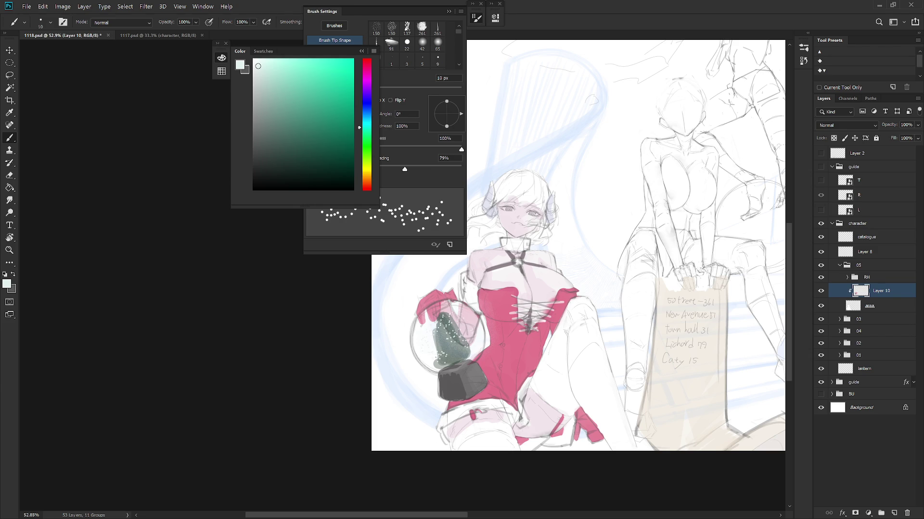
{"action": "left_click_drag", "start_coordinate": [439, 365], "coordinate": [454, 363]}
{"action": "left_click", "coordinate": [454, 362]}
Step: Load the 50 px arrow-tip brush preset and collapse the Brush Settings panel
{"action": "right_click", "coordinate": [472, 332]}
{"action": "double_click", "coordinate": [560, 289]}
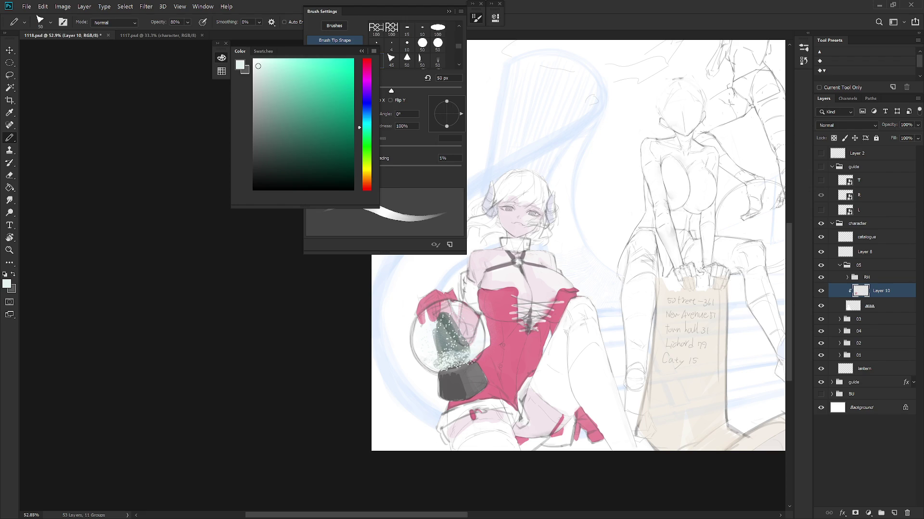
{"action": "left_click_drag", "start_coordinate": [377, 14], "coordinate": [540, 15]}
{"action": "double_click", "coordinate": [616, 9]}
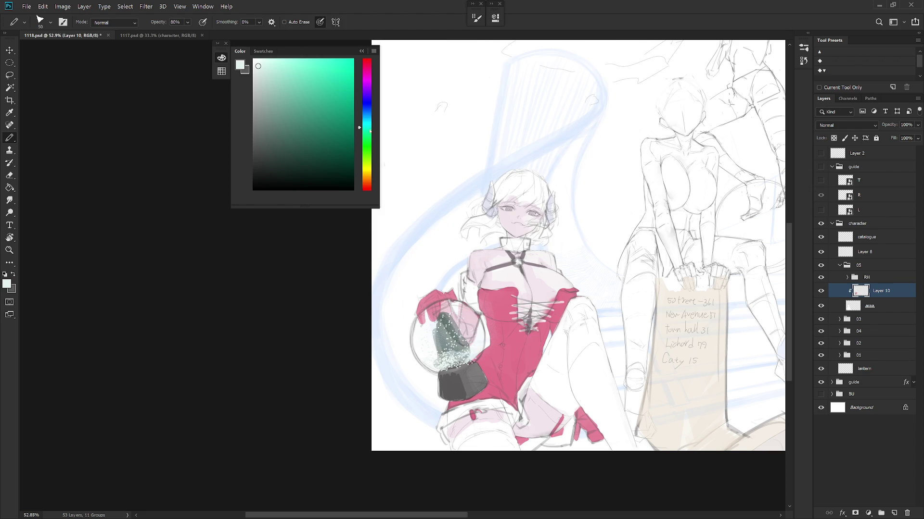
Step: Return to the brush and choose a muted brick red in the Color panel
{"action": "left_click", "coordinate": [539, 296]}
{"action": "key", "text": "shift+b"}
{"action": "mouse_move", "coordinate": [577, 325]}
{"action": "left_mouse_down"}
{"action": "mouse_move", "coordinate": [447, 395]}
{"action": "mouse_move", "coordinate": [470, 392]}
{"action": "left_mouse_up"}
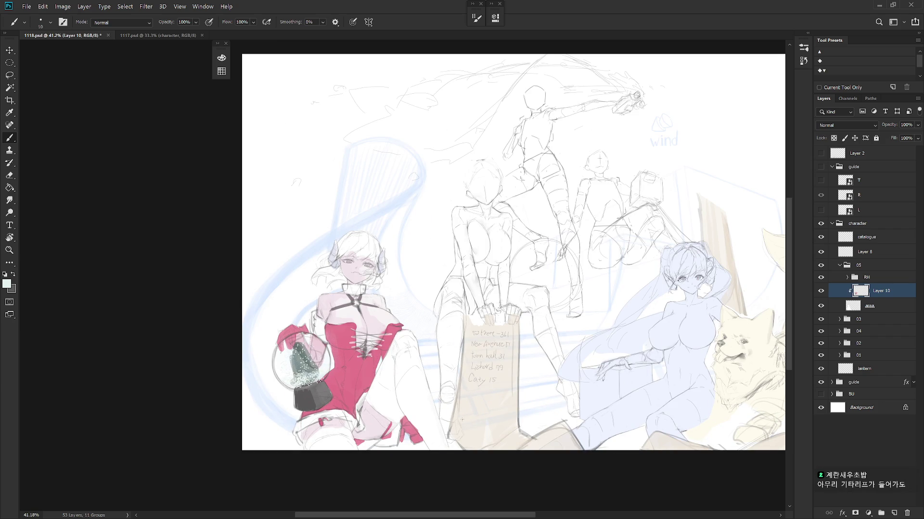
{"action": "left_click", "coordinate": [221, 57]}
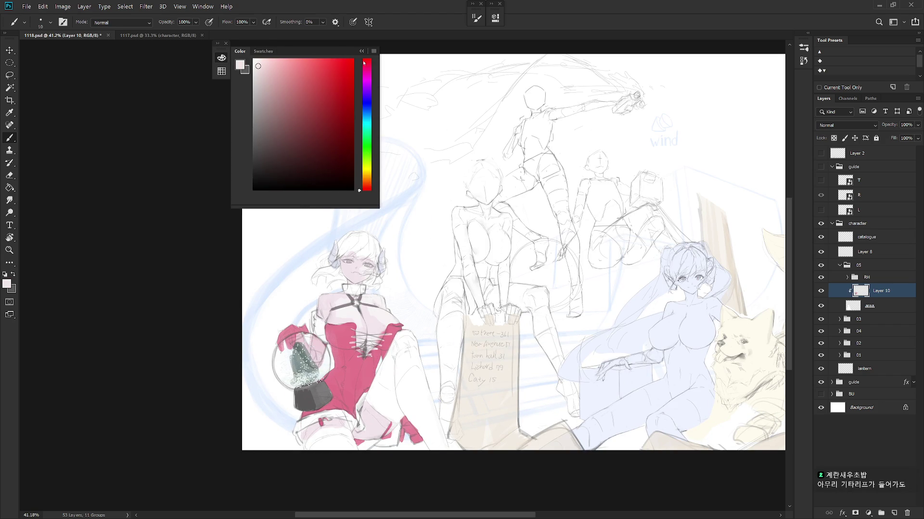
{"action": "left_click", "coordinate": [272, 87]}
{"action": "left_click", "coordinate": [310, 64]}
{"action": "mouse_move", "coordinate": [337, 70]}
{"action": "left_mouse_down"}
{"action": "mouse_move", "coordinate": [301, 80]}
{"action": "mouse_move", "coordinate": [297, 98]}
{"action": "left_mouse_up"}
{"action": "scroll", "coordinate": [357, 281], "scroll_direction": "up", "scroll_amount": 5}
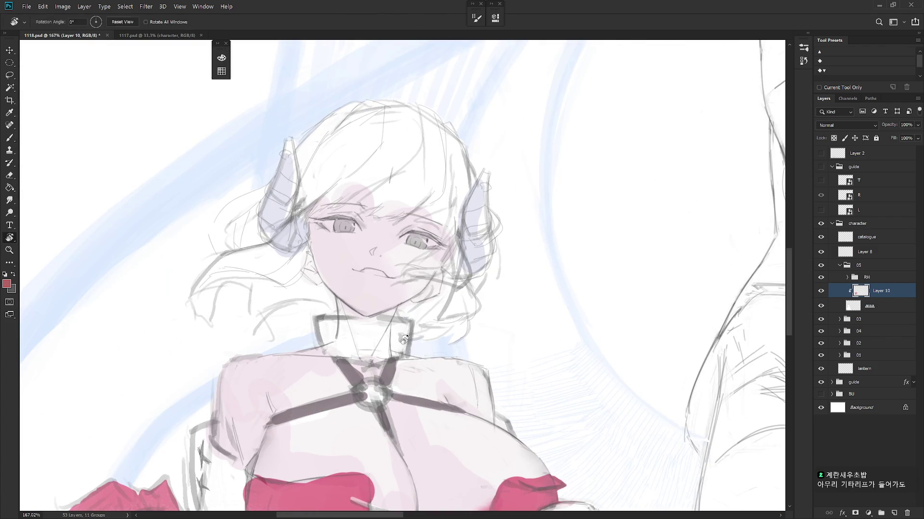
Step: Zoom onto the girl's face and paint red on her mouth with a 30 px brush
{"action": "left_click_drag", "start_coordinate": [423, 231], "coordinate": [452, 290]}
{"action": "right_click", "coordinate": [451, 290]}
{"action": "scroll", "coordinate": [539, 453], "scroll_direction": "down", "scroll_amount": 5}
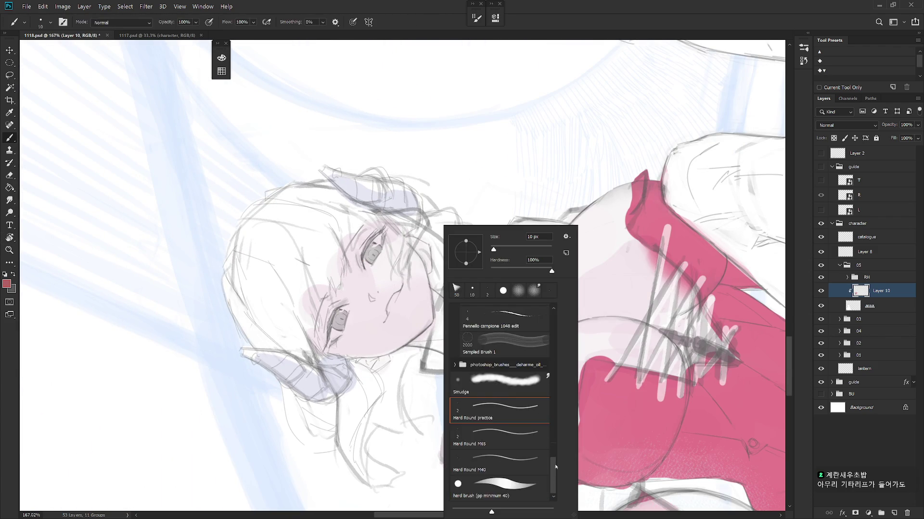
{"action": "scroll", "coordinate": [539, 433], "scroll_direction": "down", "scroll_amount": 3}
{"action": "left_click", "coordinate": [419, 293]}
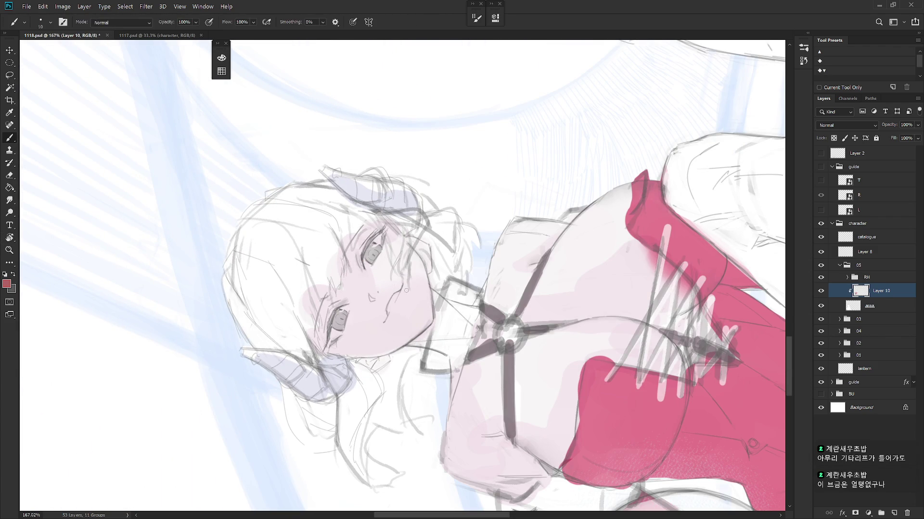
{"action": "key", "text": "bracketright"}
{"action": "key", "text": "bracketright"}
{"action": "key", "text": "bracketright"}
{"action": "mouse_move", "coordinate": [394, 294]}
{"action": "left_mouse_down"}
{"action": "mouse_move", "coordinate": [388, 313]}
{"action": "mouse_move", "coordinate": [392, 298]}
{"action": "left_mouse_up"}
Step: Reset the view rotation and mix a saturated soft magenta-pink in the Color panel
{"action": "key", "text": "Escape"}
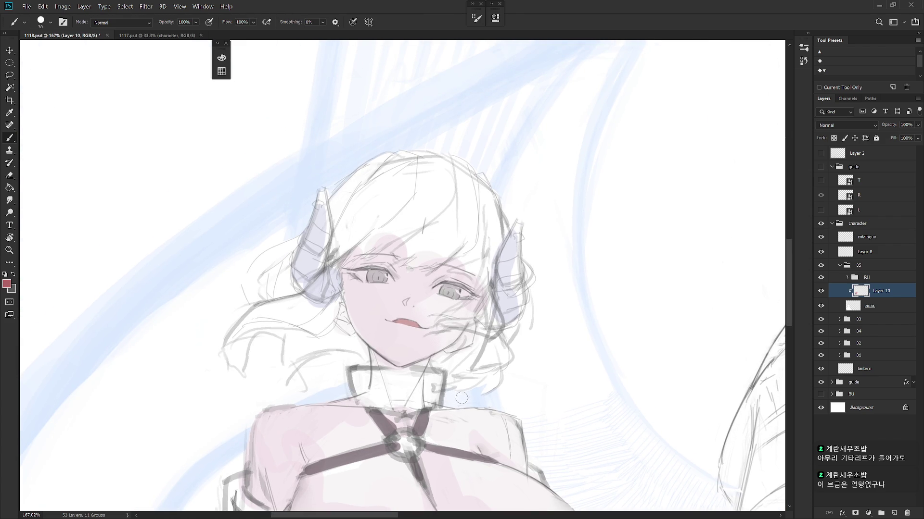
{"action": "key", "text": "F6"}
{"action": "key", "text": "F6"}
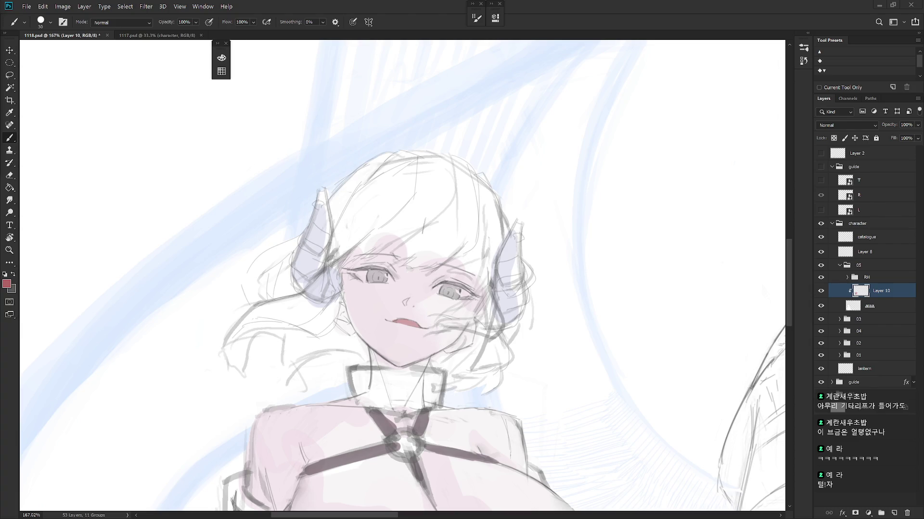
{"action": "mouse_move", "coordinate": [680, 309]}
{"action": "left_mouse_down"}
{"action": "mouse_move", "coordinate": [601, 341]}
{"action": "mouse_move", "coordinate": [504, 359]}
{"action": "left_mouse_up"}
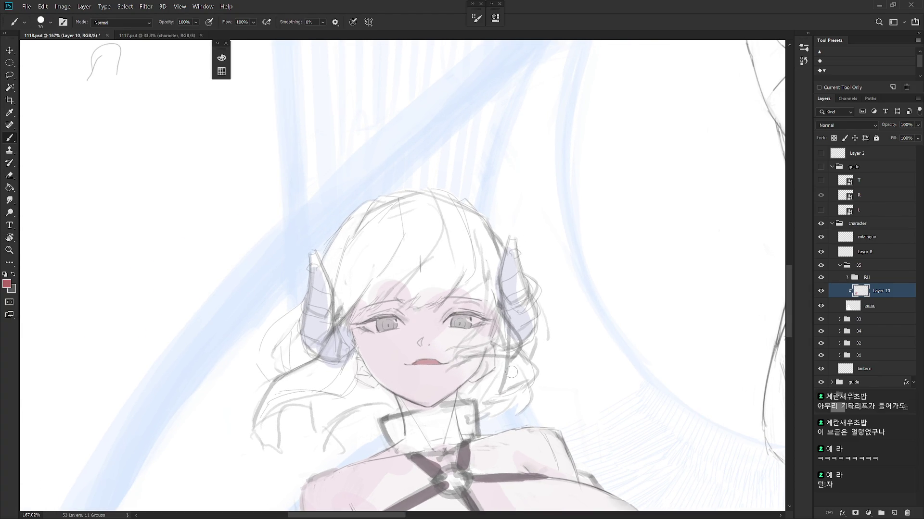
{"action": "key", "text": "F6"}
{"action": "left_click", "coordinate": [368, 69]}
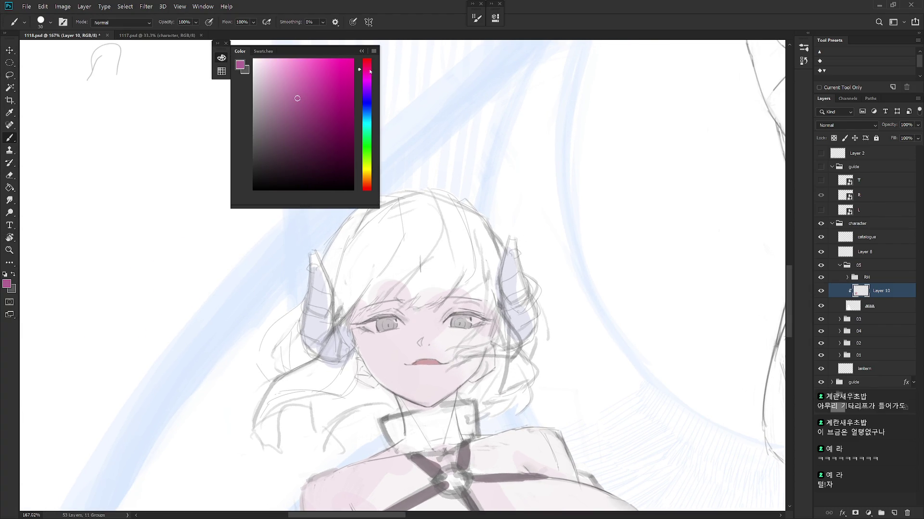
{"action": "left_click", "coordinate": [338, 58]}
{"action": "left_click", "coordinate": [315, 58]}
{"action": "left_click", "coordinate": [291, 58]}
{"action": "left_click", "coordinate": [299, 58]}
Step: Paint both irises magenta-pink with a 45 px brush, then switch to the Eraser
{"action": "key", "text": "bracketright"}
{"action": "key", "text": "bracketright"}
{"action": "key", "text": "bracketright"}
{"action": "left_click_drag", "start_coordinate": [384, 323], "coordinate": [395, 328]}
{"action": "mouse_move", "coordinate": [460, 320]}
{"action": "left_mouse_down"}
{"action": "mouse_move", "coordinate": [452, 325]}
{"action": "mouse_move", "coordinate": [469, 325]}
{"action": "left_mouse_up"}
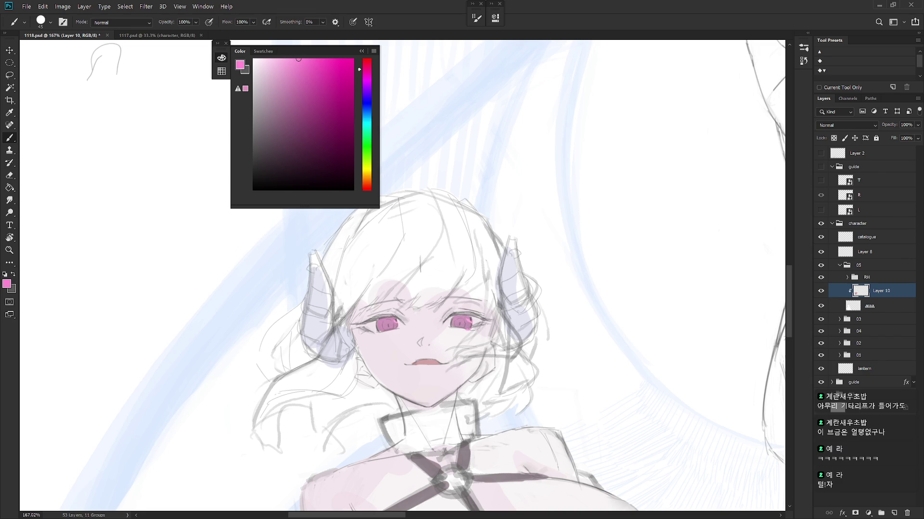
{"action": "key", "text": "e"}
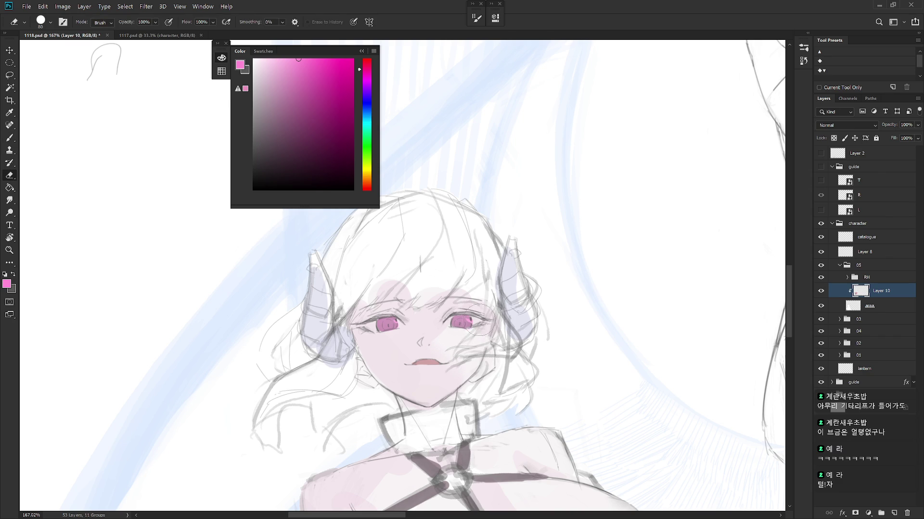
{"action": "scroll", "coordinate": [491, 308], "scroll_direction": "down", "scroll_amount": 4}
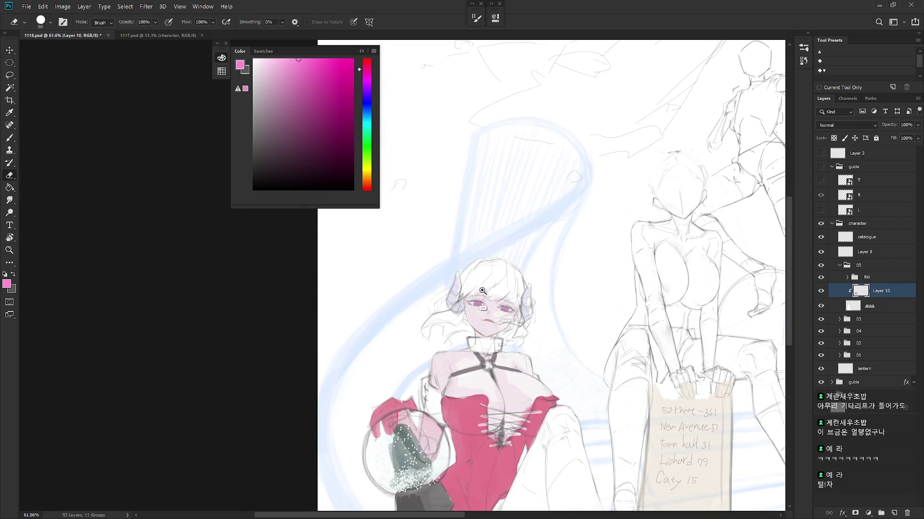
Step: Erase back the pink blush on the forehead to lighten it
{"action": "scroll", "coordinate": [491, 286], "scroll_direction": "up", "scroll_amount": 3}
{"action": "mouse_move", "coordinate": [491, 285]}
{"action": "left_mouse_down"}
{"action": "mouse_move", "coordinate": [474, 300]}
{"action": "mouse_move", "coordinate": [506, 308]}
{"action": "mouse_move", "coordinate": [561, 288]}
{"action": "mouse_move", "coordinate": [538, 316]}
{"action": "mouse_move", "coordinate": [559, 318]}
{"action": "mouse_move", "coordinate": [554, 356]}
{"action": "mouse_move", "coordinate": [548, 351]}
{"action": "mouse_move", "coordinate": [565, 343]}
{"action": "left_mouse_up"}
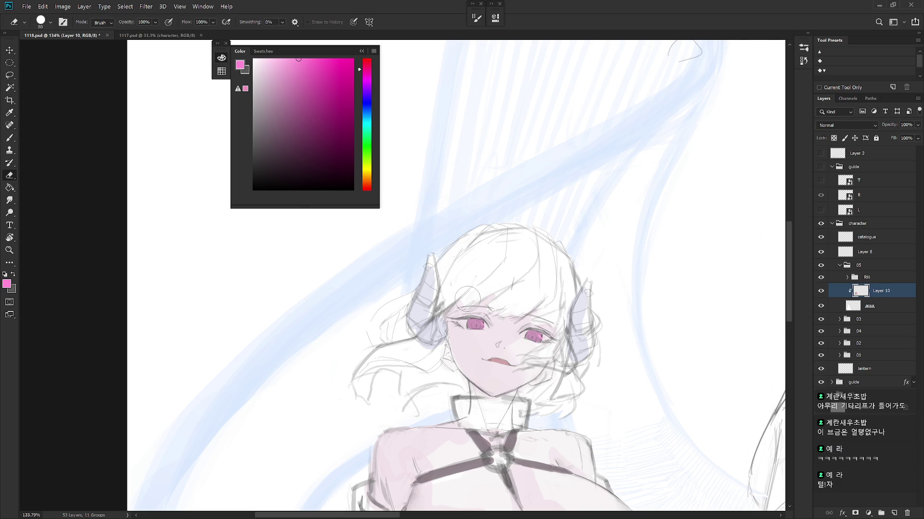
{"action": "mouse_move", "coordinate": [610, 377]}
{"action": "left_mouse_down"}
{"action": "mouse_move", "coordinate": [583, 387]}
{"action": "mouse_move", "coordinate": [512, 364]}
{"action": "left_mouse_up"}
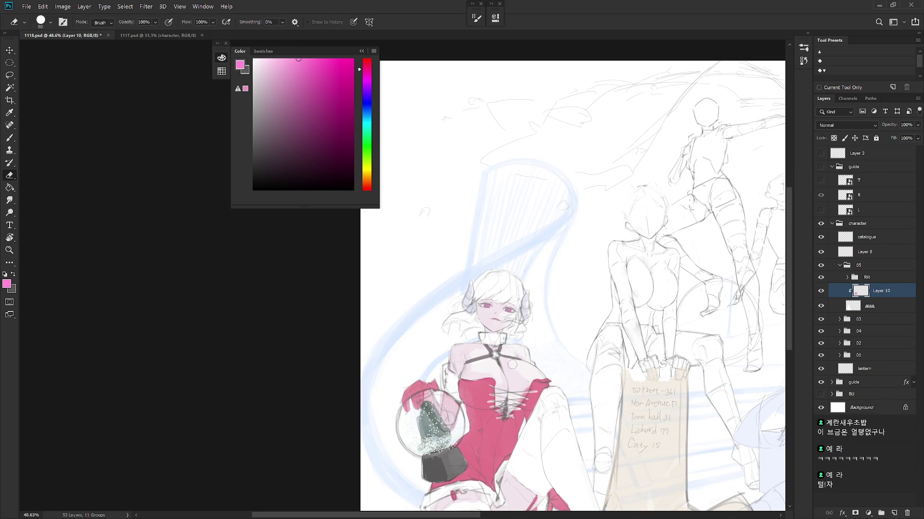
Step: Choose a very light blue as the brush painting colour
{"action": "key", "text": "b"}
{"action": "left_click_drag", "start_coordinate": [367, 99], "coordinate": [369, 112]}
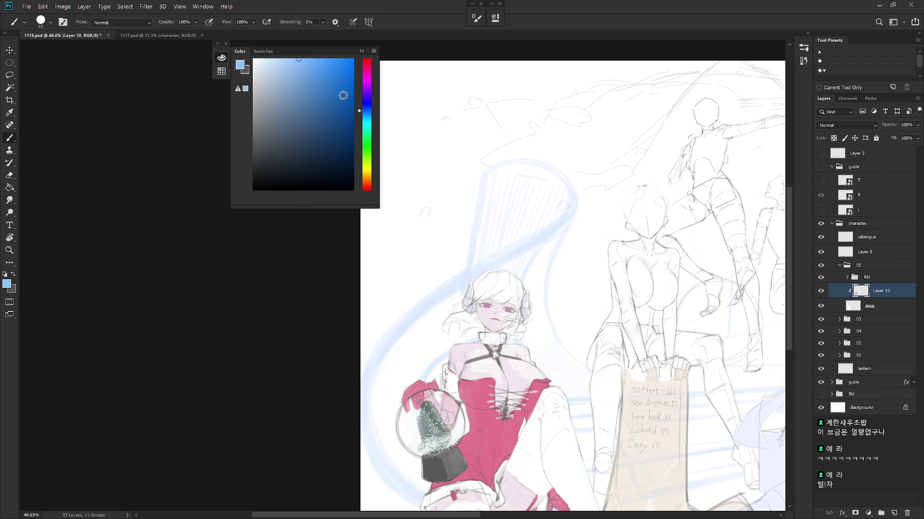
{"action": "left_click", "coordinate": [272, 118]}
{"action": "left_click", "coordinate": [263, 71]}
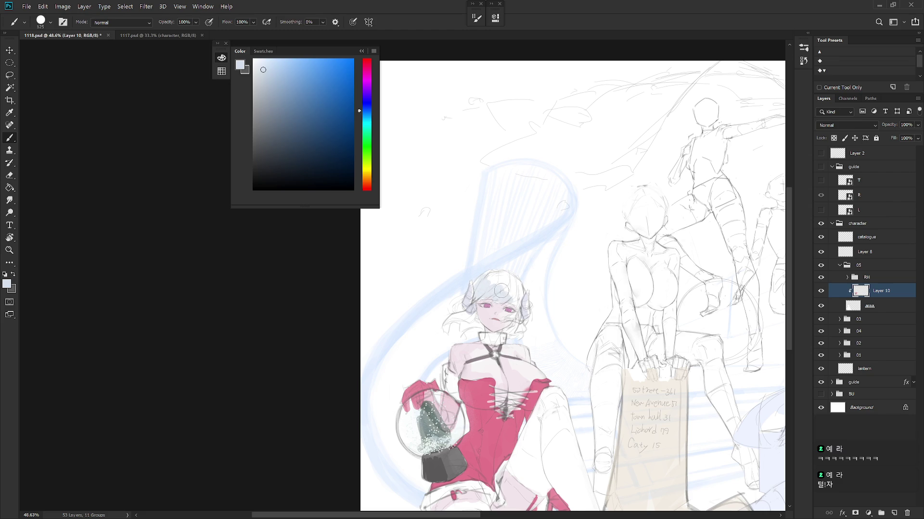
Step: Brighten the top, right and left of the hair and sketch the arm to the glove
{"action": "left_click_drag", "start_coordinate": [498, 274], "coordinate": [513, 300]}
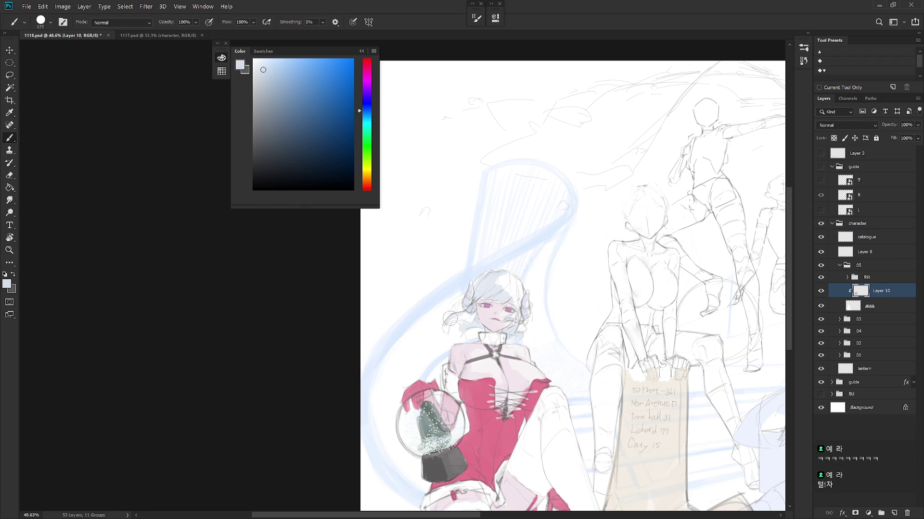
{"action": "left_click_drag", "start_coordinate": [447, 329], "coordinate": [467, 314]}
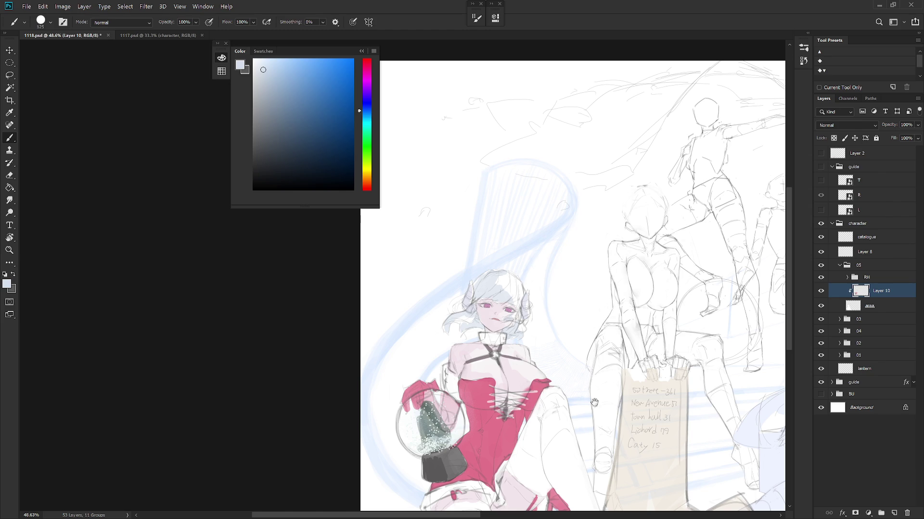
{"action": "left_click_drag", "start_coordinate": [520, 349], "coordinate": [460, 281]}
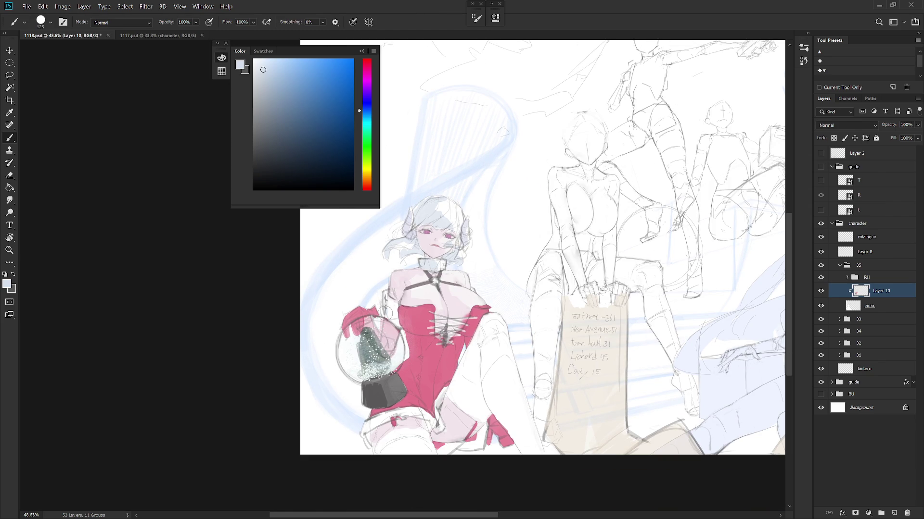
{"action": "left_click_drag", "start_coordinate": [384, 295], "coordinate": [391, 322]}
Step: Shade the white thigh, its inner edge and the stocking below the garter in blue-grey
{"action": "mouse_move", "coordinate": [481, 357]}
{"action": "left_mouse_down"}
{"action": "mouse_move", "coordinate": [484, 393]}
{"action": "mouse_move", "coordinate": [485, 337]}
{"action": "mouse_move", "coordinate": [491, 404]}
{"action": "mouse_move", "coordinate": [520, 445]}
{"action": "left_mouse_up"}
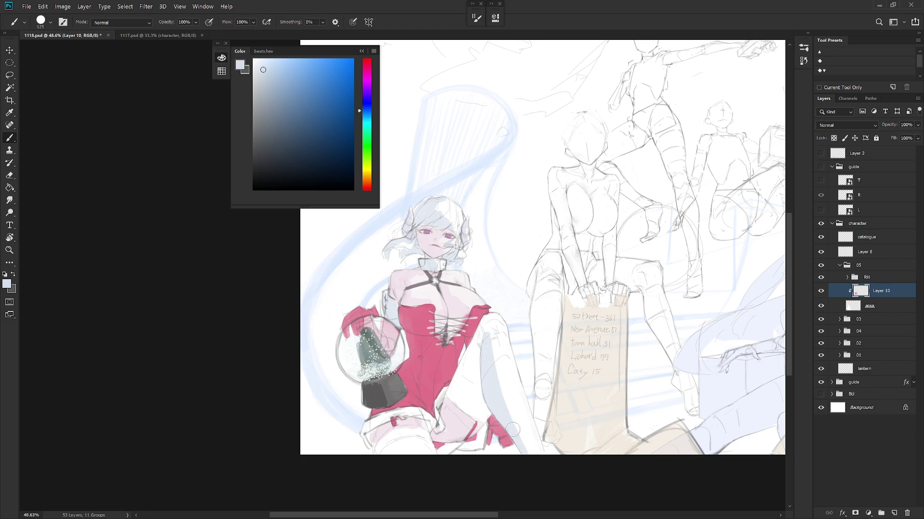
{"action": "mouse_move", "coordinate": [477, 358]}
{"action": "left_mouse_down"}
{"action": "mouse_move", "coordinate": [484, 412]}
{"action": "mouse_move", "coordinate": [476, 380]}
{"action": "mouse_move", "coordinate": [455, 400]}
{"action": "mouse_move", "coordinate": [473, 417]}
{"action": "mouse_move", "coordinate": [452, 349]}
{"action": "mouse_move", "coordinate": [455, 380]}
{"action": "mouse_move", "coordinate": [477, 335]}
{"action": "left_mouse_up"}
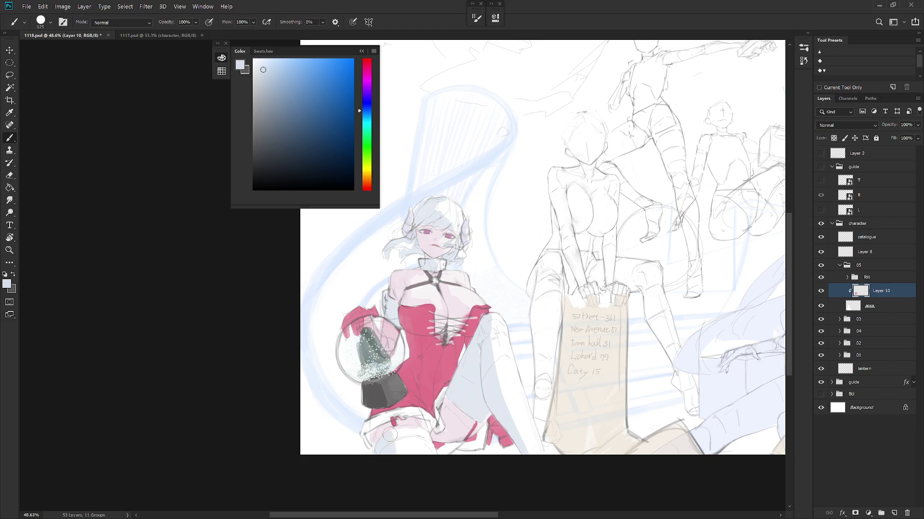
{"action": "left_click_drag", "start_coordinate": [397, 432], "coordinate": [408, 452]}
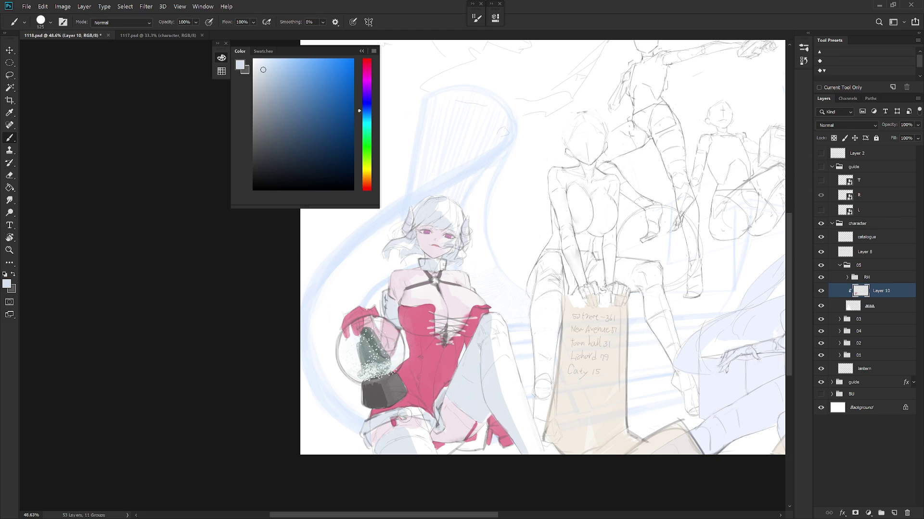
{"action": "scroll", "coordinate": [496, 373], "scroll_direction": "down", "scroll_amount": 3}
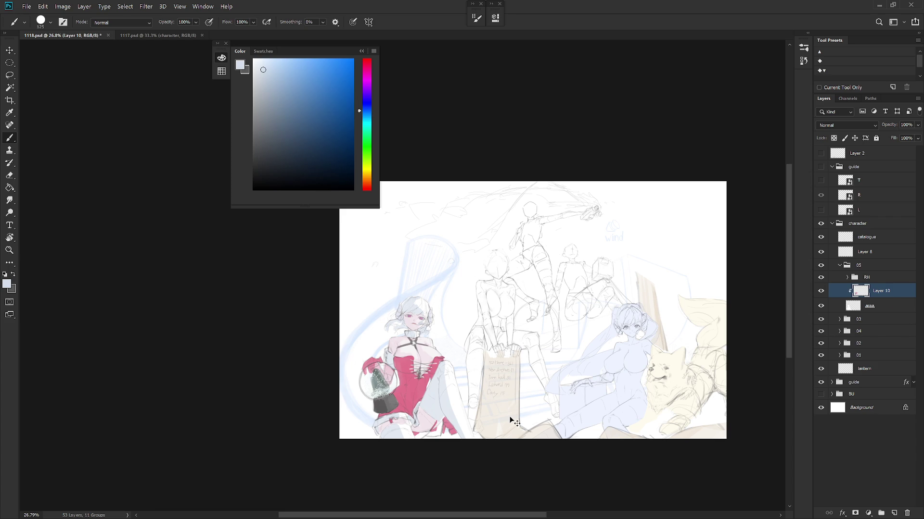
Step: Create a new Layer 11 clipped to Layer 10
{"action": "key", "text": "ctrl+j"}
{"action": "key", "text": "ctrl+z"}
{"action": "key", "text": "ctrl+shift+n"}
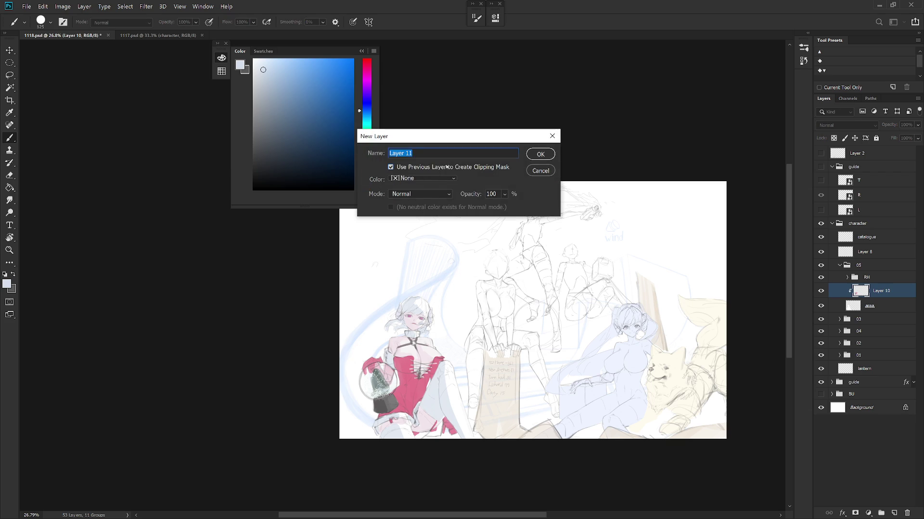
{"action": "left_click", "coordinate": [391, 167]}
{"action": "key", "text": "Return"}
Step: With the Draw 02 M65 brush, paint dark navy over the girl's hair, face and left side
{"action": "left_click_drag", "start_coordinate": [336, 165], "coordinate": [344, 160]}
{"action": "right_click", "coordinate": [475, 287]}
{"action": "scroll", "coordinate": [610, 316], "scroll_direction": "up", "scroll_amount": 10}
{"action": "left_click", "coordinate": [575, 431]}
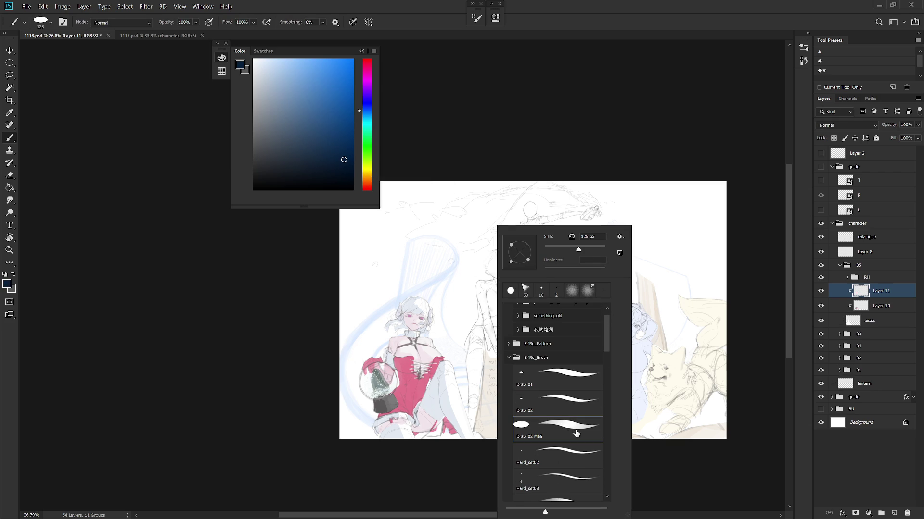
{"action": "left_click", "coordinate": [878, 298]}
{"action": "mouse_move", "coordinate": [391, 328]}
{"action": "left_mouse_down"}
{"action": "mouse_move", "coordinate": [404, 294]}
{"action": "mouse_move", "coordinate": [378, 385]}
{"action": "mouse_move", "coordinate": [404, 337]}
{"action": "mouse_move", "coordinate": [390, 461]}
{"action": "mouse_move", "coordinate": [375, 459]}
{"action": "left_mouse_up"}
Step: Change the RH group's blend mode, then darken the girl's left side and head in navy
{"action": "left_click", "coordinate": [868, 277]}
{"action": "left_click", "coordinate": [847, 125]}
{"action": "left_click", "coordinate": [838, 185]}
{"action": "left_click", "coordinate": [856, 290]}
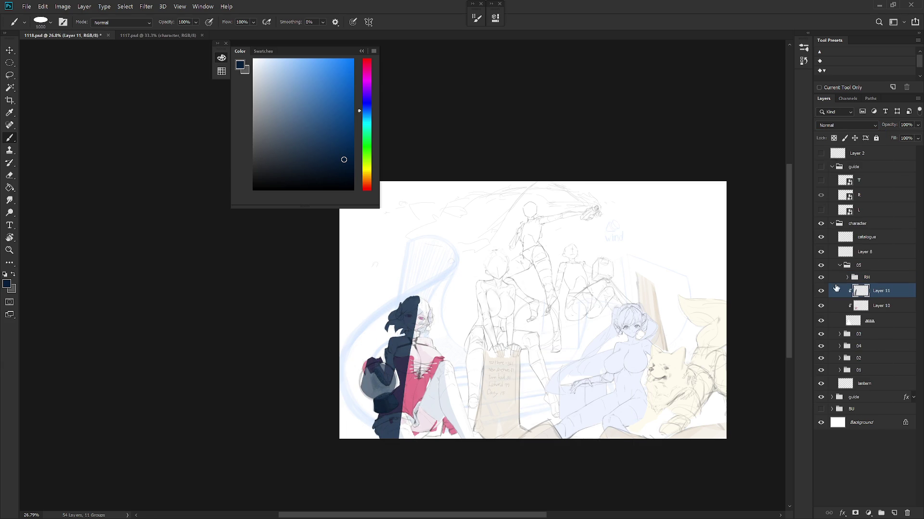
{"action": "left_click", "coordinate": [345, 174]}
{"action": "mouse_move", "coordinate": [392, 308]}
{"action": "left_mouse_down"}
{"action": "mouse_move", "coordinate": [376, 443]}
{"action": "mouse_move", "coordinate": [387, 471]}
{"action": "mouse_move", "coordinate": [415, 317]}
{"action": "mouse_move", "coordinate": [418, 454]}
{"action": "mouse_move", "coordinate": [410, 312]}
{"action": "mouse_move", "coordinate": [433, 414]}
{"action": "mouse_move", "coordinate": [484, 474]}
{"action": "mouse_move", "coordinate": [430, 440]}
{"action": "mouse_move", "coordinate": [410, 377]}
{"action": "mouse_move", "coordinate": [451, 453]}
{"action": "left_mouse_up"}
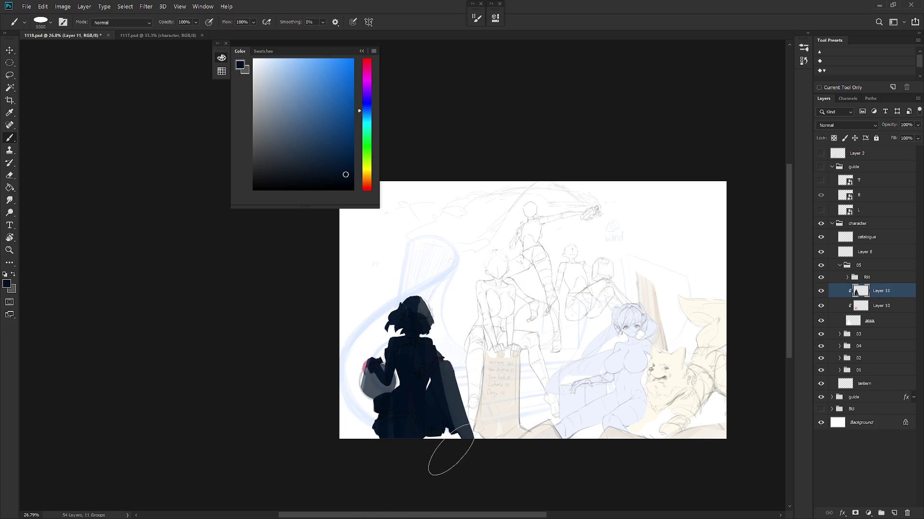
{"action": "left_click_drag", "start_coordinate": [414, 337], "coordinate": [414, 315]}
{"action": "scroll", "coordinate": [436, 363], "scroll_direction": "up", "scroll_amount": 3}
Step: Pick a light orange painting colour, trying and undoing a large stroke over the face and back
{"action": "key", "text": "e"}
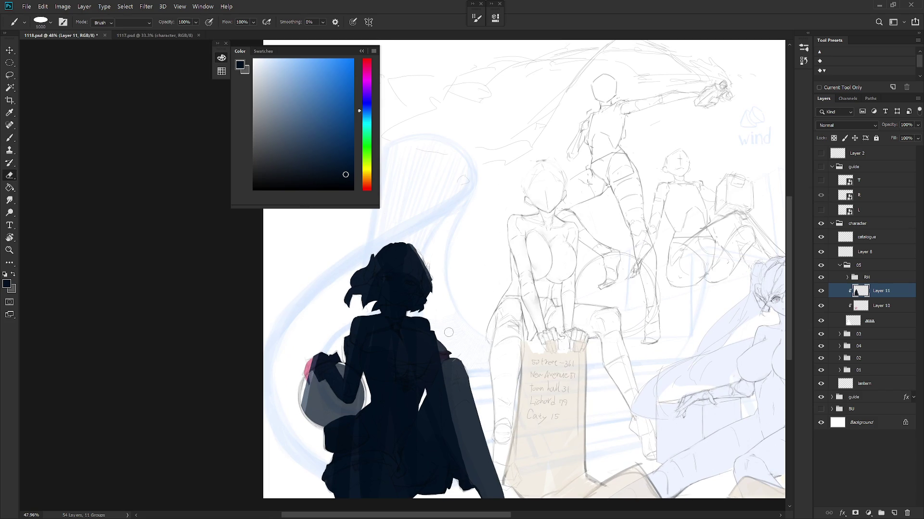
{"action": "key", "text": "b"}
{"action": "left_click", "coordinate": [367, 177]}
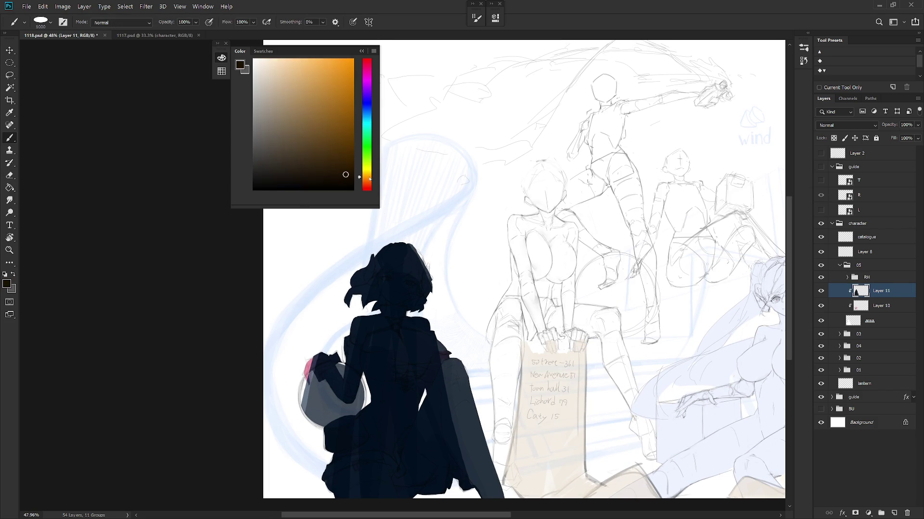
{"action": "left_click", "coordinate": [309, 61]}
{"action": "left_click_drag", "start_coordinate": [399, 269], "coordinate": [442, 433]}
{"action": "key", "text": "ctrl+z"}
{"action": "key", "text": "ctrl+shift+z"}
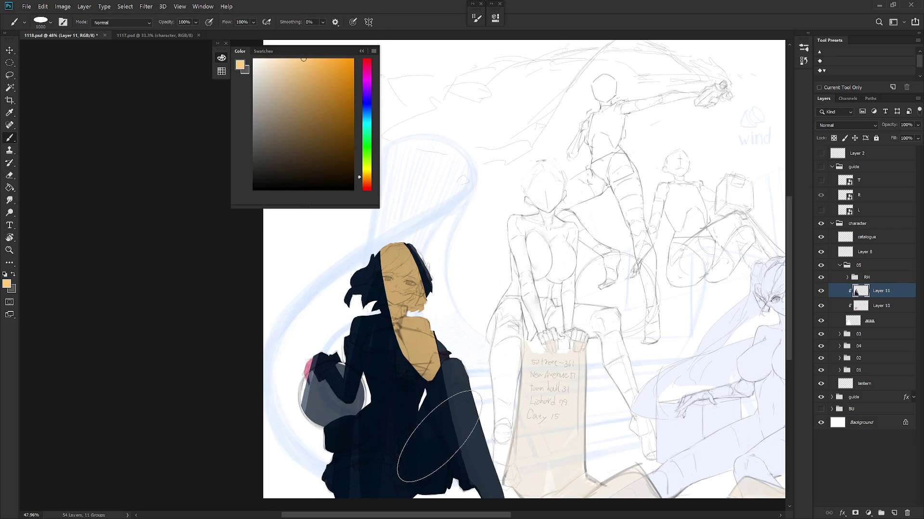
{"action": "key", "text": "ctrl+z"}
Step: Dab light orange on the top of the head, the ear, beside the neck and the back
{"action": "left_click", "coordinate": [411, 272]}
{"action": "key", "text": "ctrl+z"}
{"action": "left_click", "coordinate": [409, 279]}
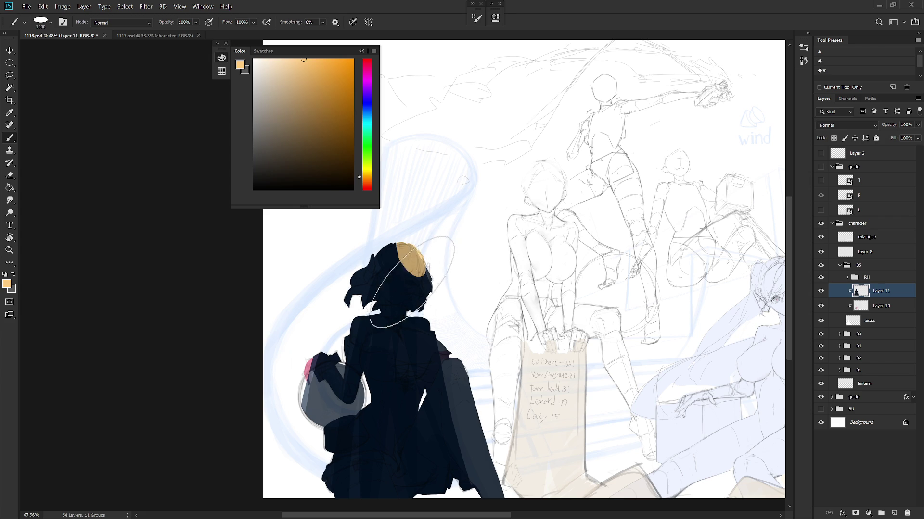
{"action": "left_click", "coordinate": [408, 313]}
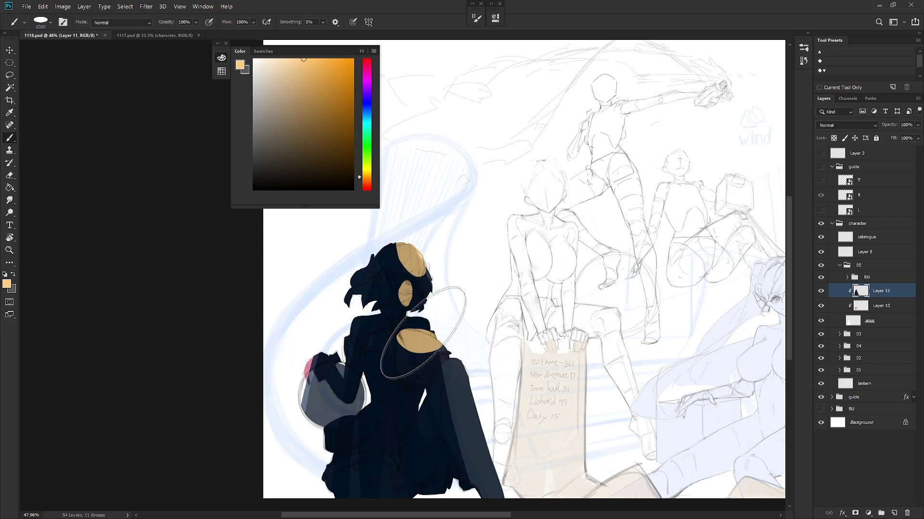
{"action": "mouse_move", "coordinate": [400, 313]}
{"action": "left_mouse_down"}
{"action": "mouse_move", "coordinate": [416, 336]}
{"action": "mouse_move", "coordinate": [424, 326]}
{"action": "left_mouse_up"}
{"action": "key", "text": "ctrl+z"}
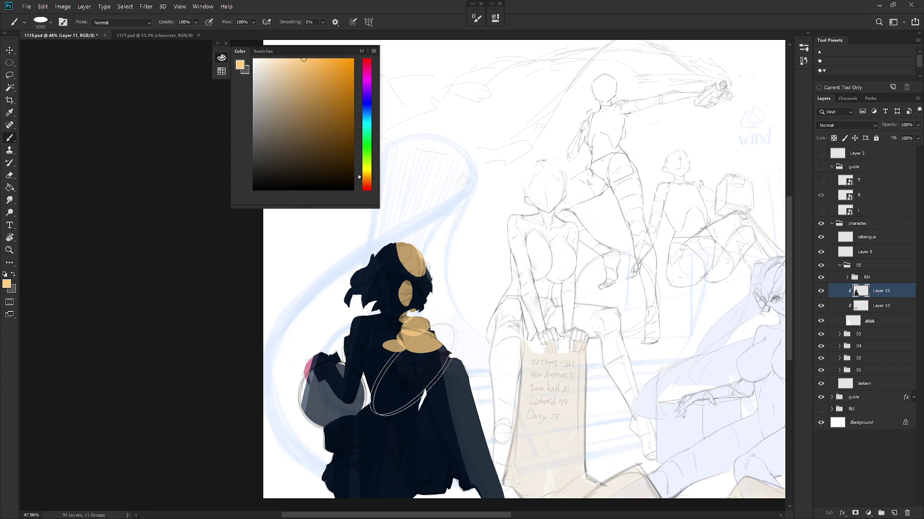
{"action": "left_click", "coordinate": [397, 342]}
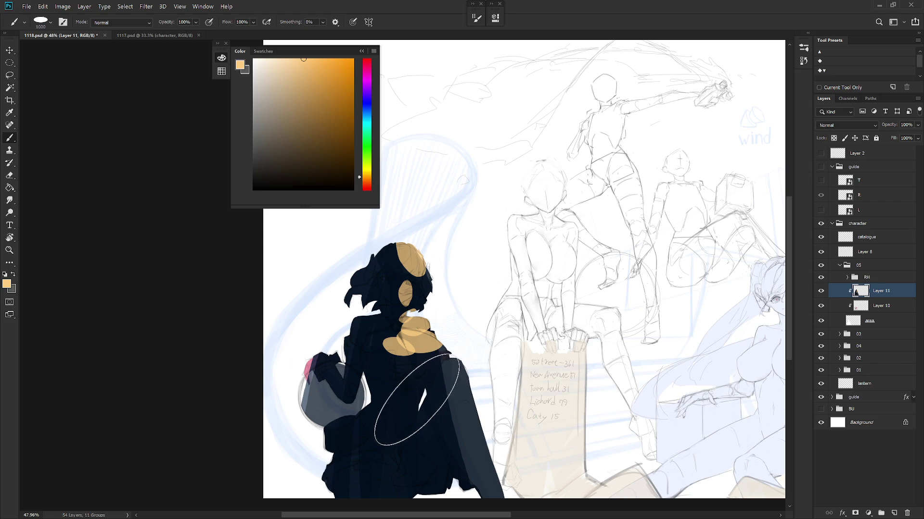
{"action": "left_click", "coordinate": [417, 404]}
{"action": "left_click", "coordinate": [411, 417]}
Step: Add orange patches on the right shoulder, arm, lower body and head sides, then open Layer 11's blend modes
{"action": "left_click", "coordinate": [454, 371]}
{"action": "left_click_drag", "start_coordinate": [466, 373], "coordinate": [486, 481]}
{"action": "left_click", "coordinate": [380, 481]}
{"action": "left_click", "coordinate": [371, 456]}
{"action": "left_click", "coordinate": [374, 435]}
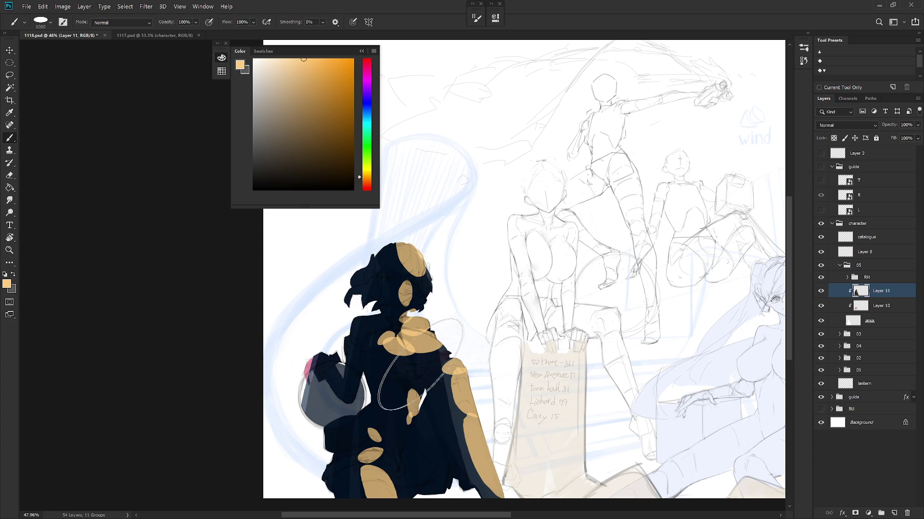
{"action": "left_click", "coordinate": [396, 330]}
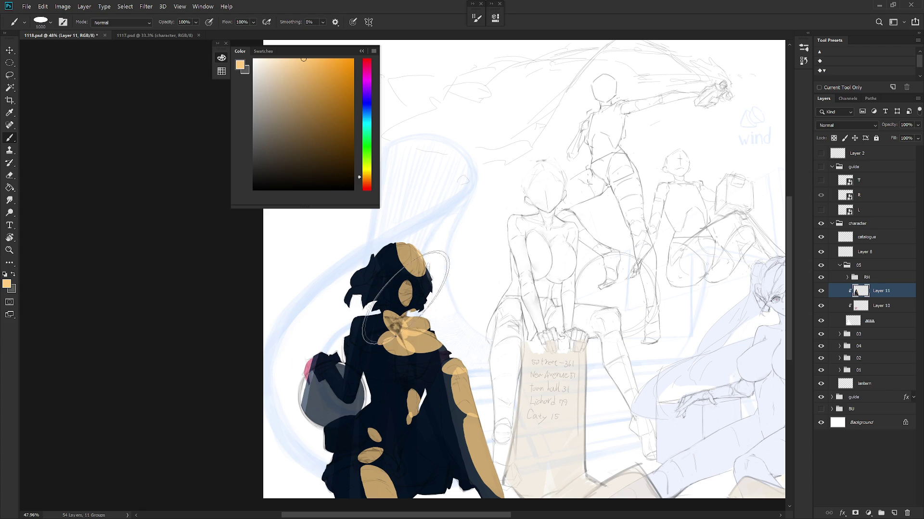
{"action": "left_click_drag", "start_coordinate": [408, 272], "coordinate": [433, 281]}
{"action": "left_click", "coordinate": [373, 262]}
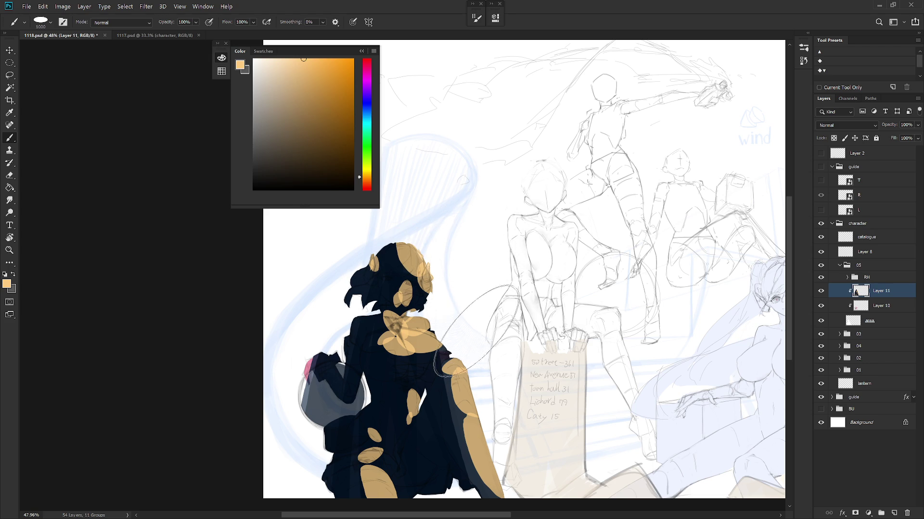
{"action": "left_click", "coordinate": [442, 380]}
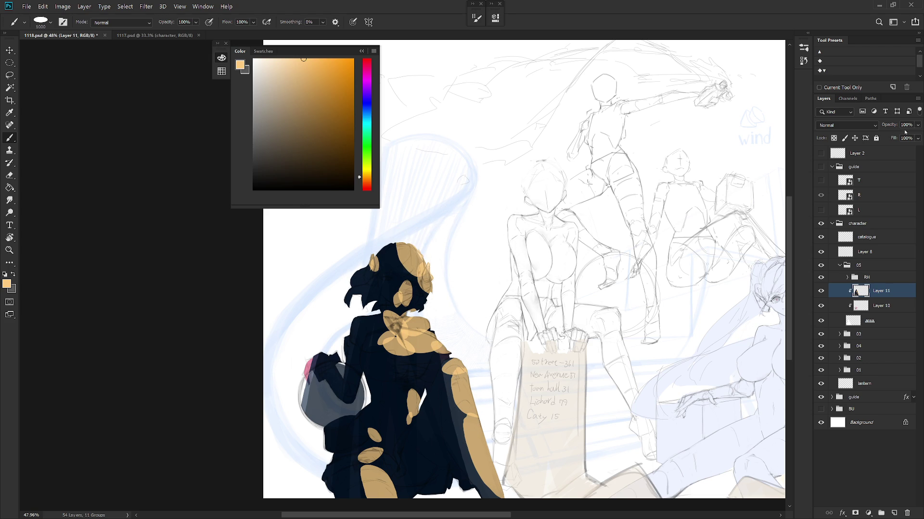
{"action": "left_click", "coordinate": [853, 125]}
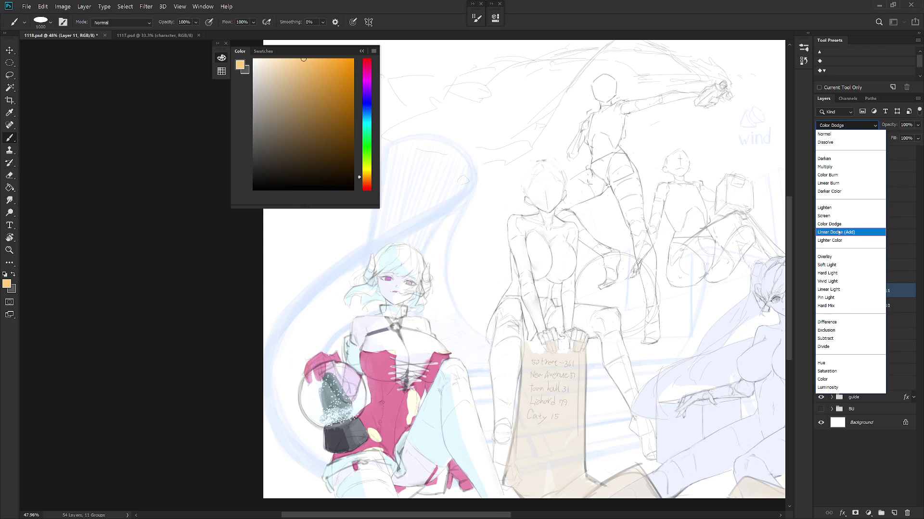
Step: Set Layer 11 to Hard Light blending at 50% opacity
{"action": "left_click", "coordinate": [837, 274]}
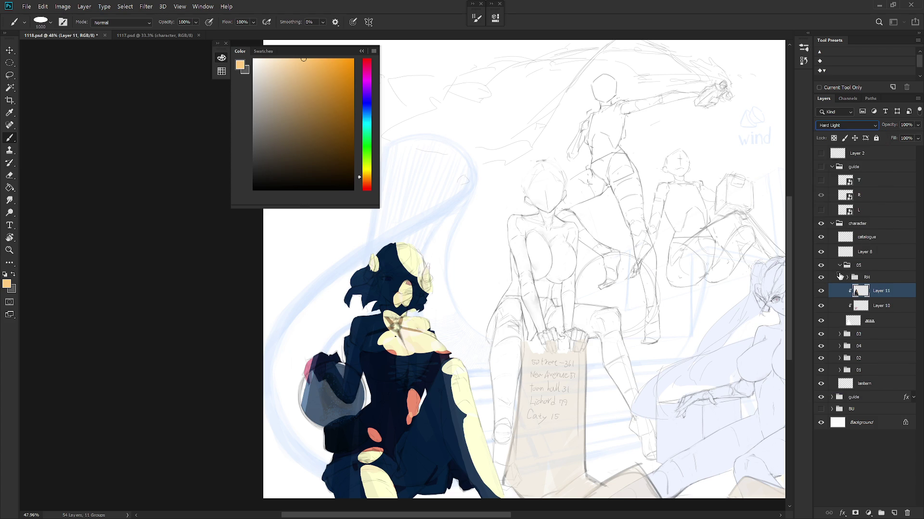
{"action": "type", "text": "50"}
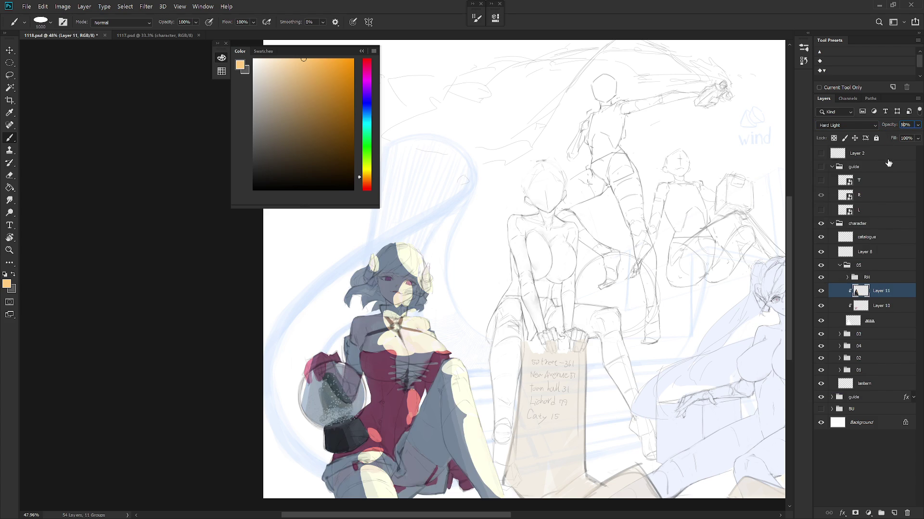
{"action": "scroll", "coordinate": [553, 390], "scroll_direction": "down", "scroll_amount": 3}
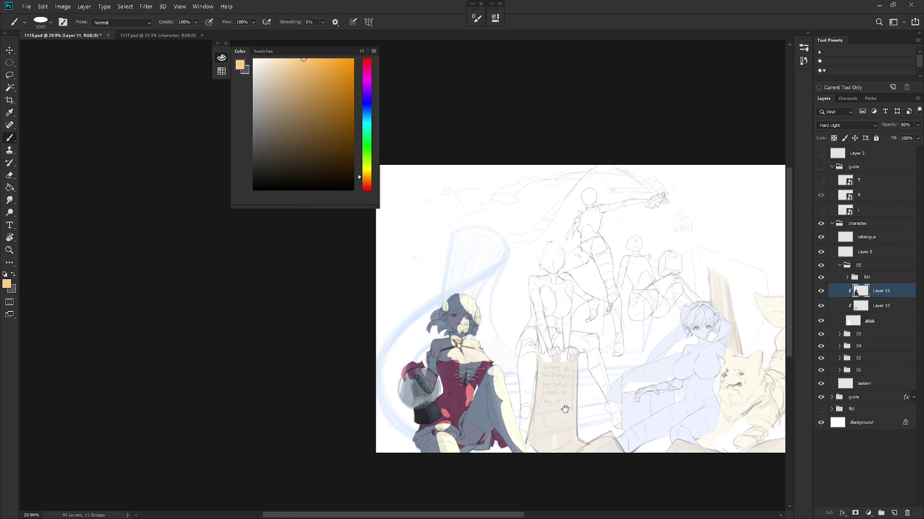
Step: Zoom out and switch to the Magic Wand in add-to-selection mode
{"action": "scroll", "coordinate": [565, 407], "scroll_direction": "down", "scroll_amount": 1}
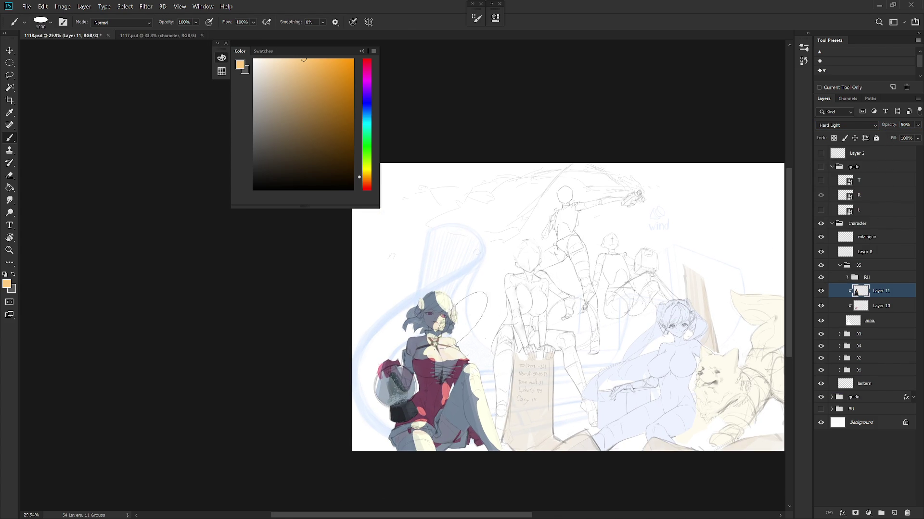
{"action": "key", "text": "w"}
{"action": "key", "text": "shift"}
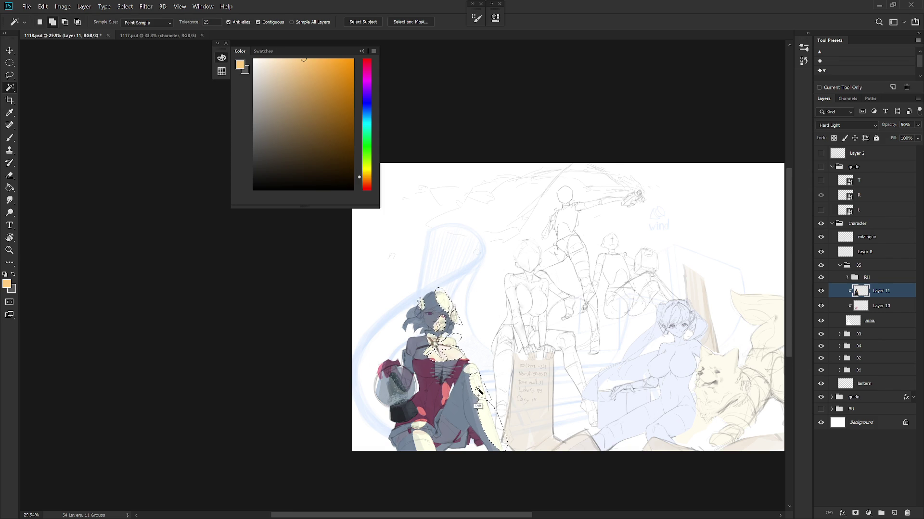
Step: Extend the wand selection over the girl's left side and hair, then invert it
{"action": "left_click", "coordinate": [471, 418], "text": "shift"}
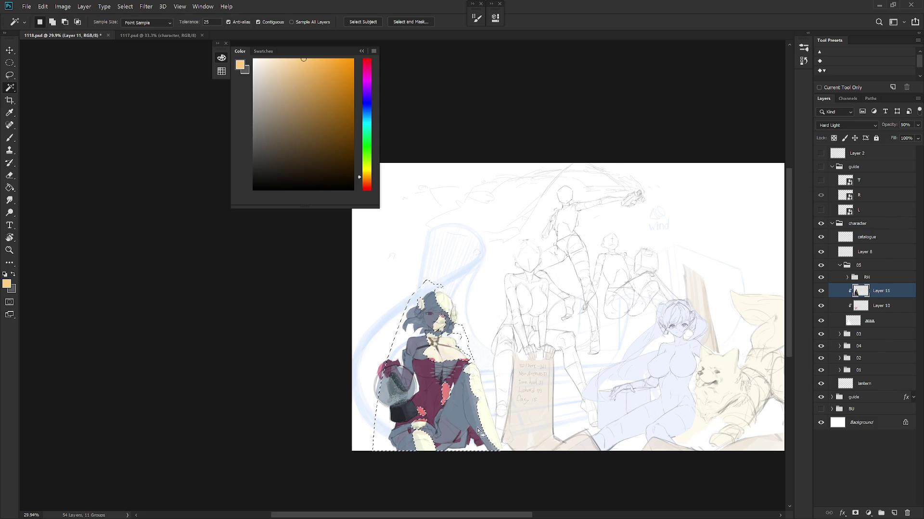
{"action": "key", "text": "ctrl+shift+i"}
{"action": "key", "text": "b"}
Step: Sample tan from the girl's head, mix a light gold paint colour, then deselect
{"action": "left_click", "coordinate": [370, 182]}
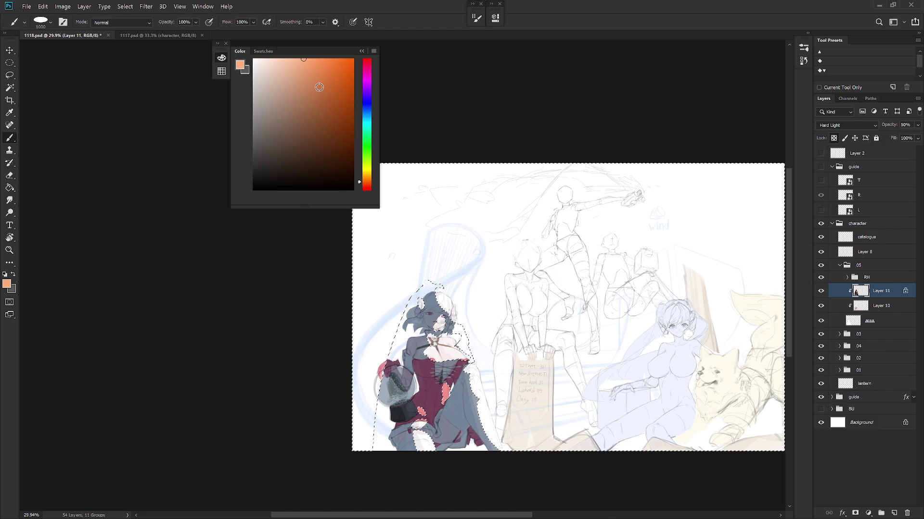
{"action": "left_click", "coordinate": [443, 303], "text": "alt"}
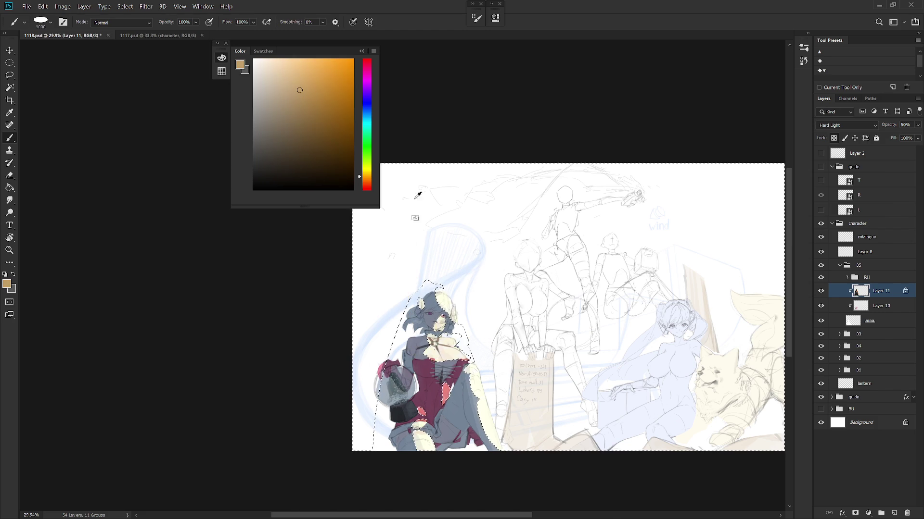
{"action": "left_click", "coordinate": [447, 301], "text": "alt"}
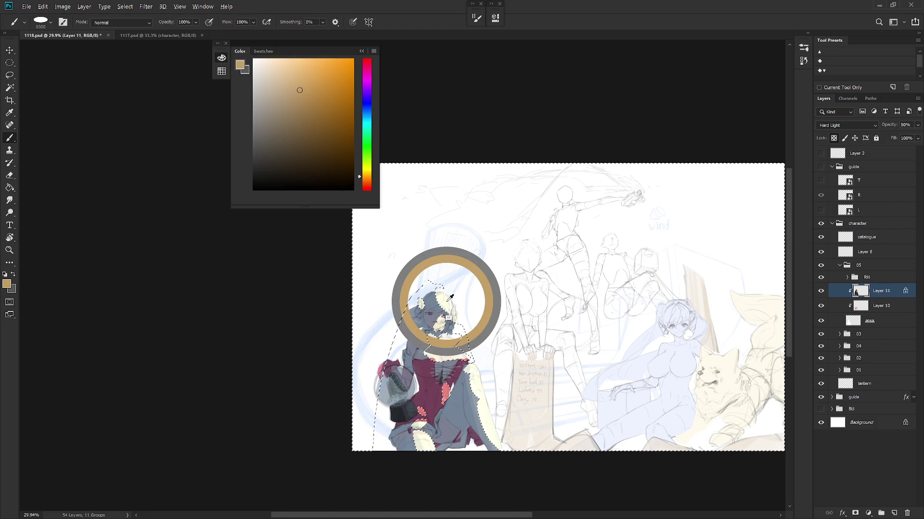
{"action": "left_click", "coordinate": [370, 181]}
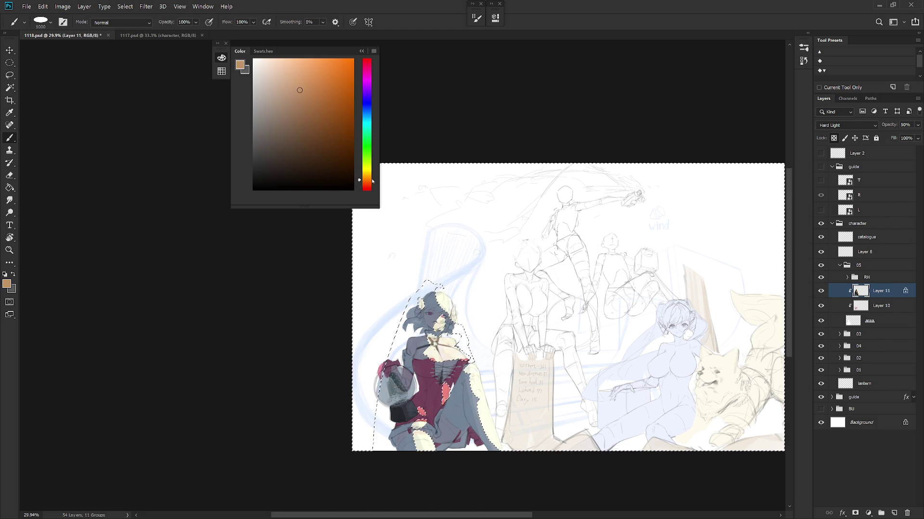
{"action": "left_click", "coordinate": [322, 86]}
{"action": "left_click", "coordinate": [365, 176]}
{"action": "left_click", "coordinate": [308, 78]}
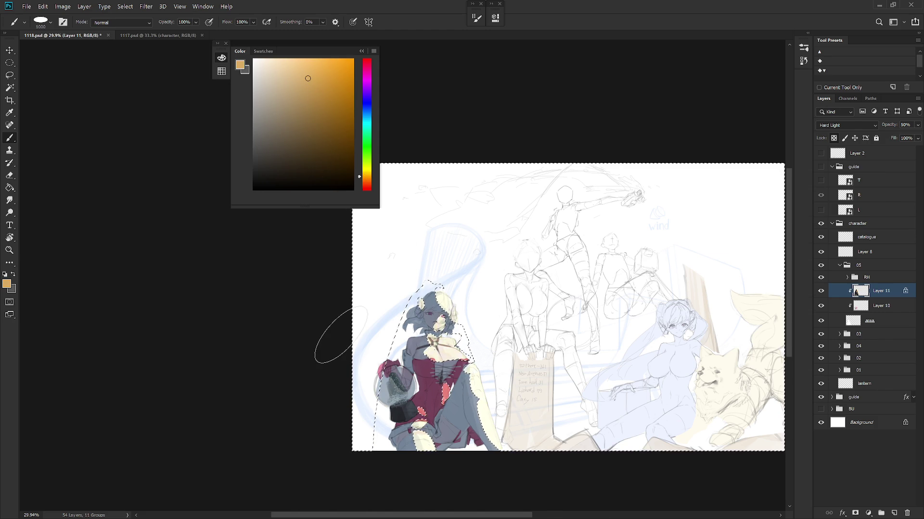
{"action": "key", "text": "ctrl+d"}
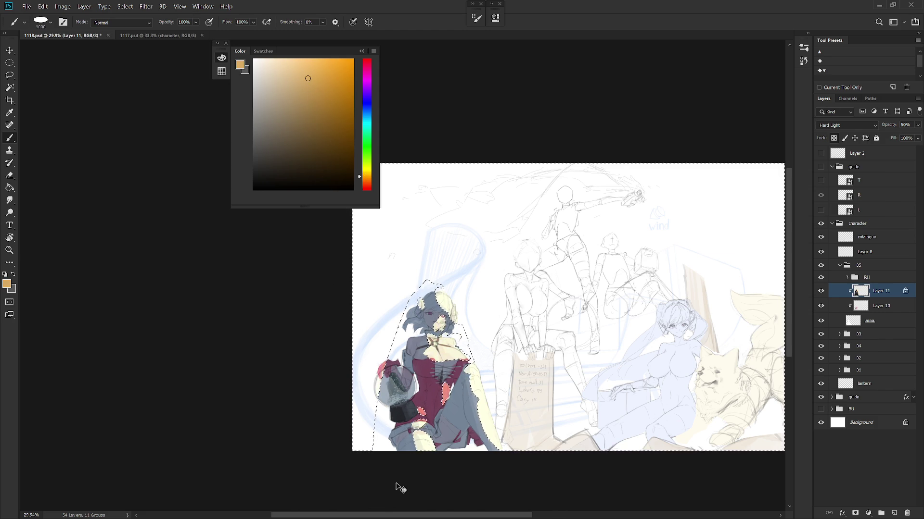
{"action": "scroll", "coordinate": [396, 484], "scroll_direction": "up", "scroll_amount": 3}
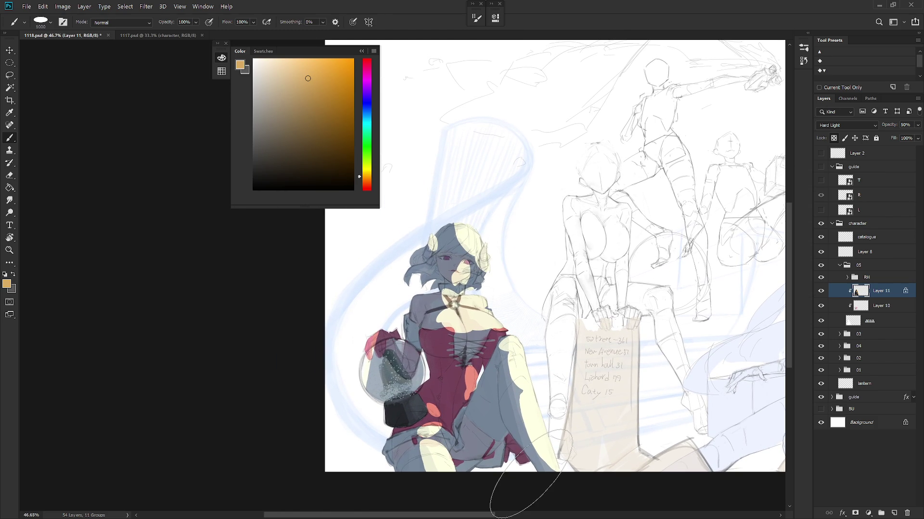
Step: Shrink the brush and choose a greyish dark green paint colour
{"action": "key", "text": "bracketleft"}
{"action": "key", "text": "bracketleft"}
{"action": "key", "text": "bracketleft"}
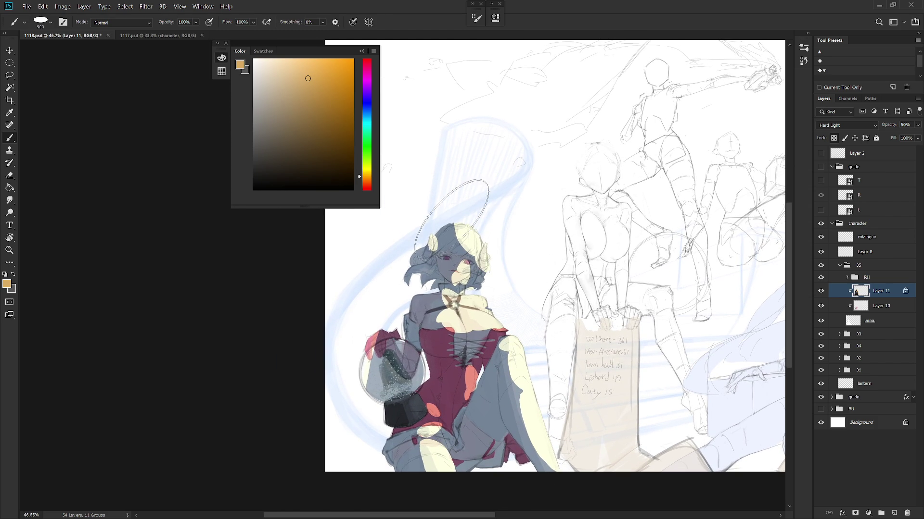
{"action": "left_click", "coordinate": [463, 236], "text": "alt"}
{"action": "left_click", "coordinate": [461, 239], "text": "alt"}
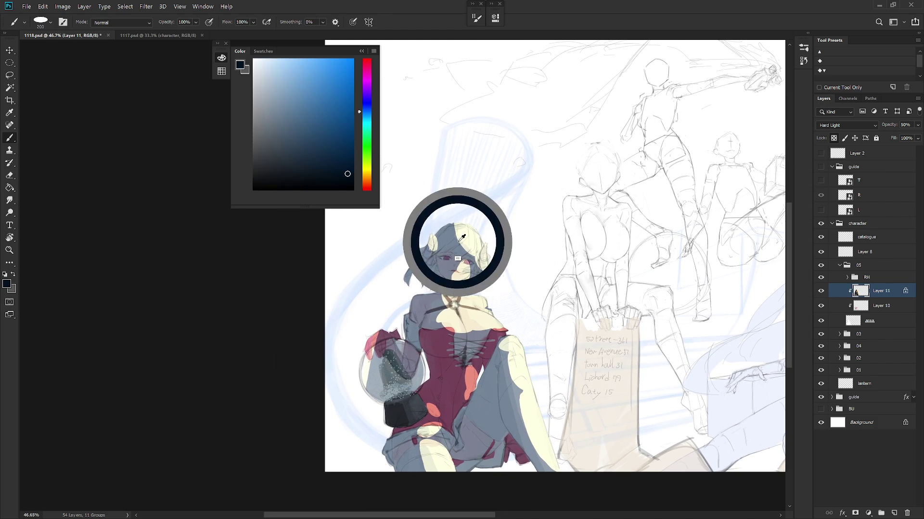
{"action": "left_click", "coordinate": [368, 159]}
{"action": "left_click", "coordinate": [337, 152]}
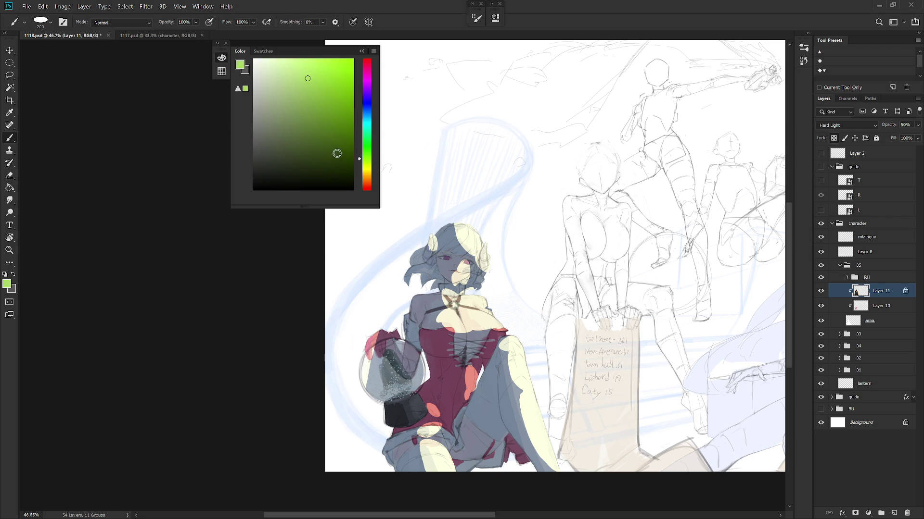
{"action": "left_click", "coordinate": [272, 158]}
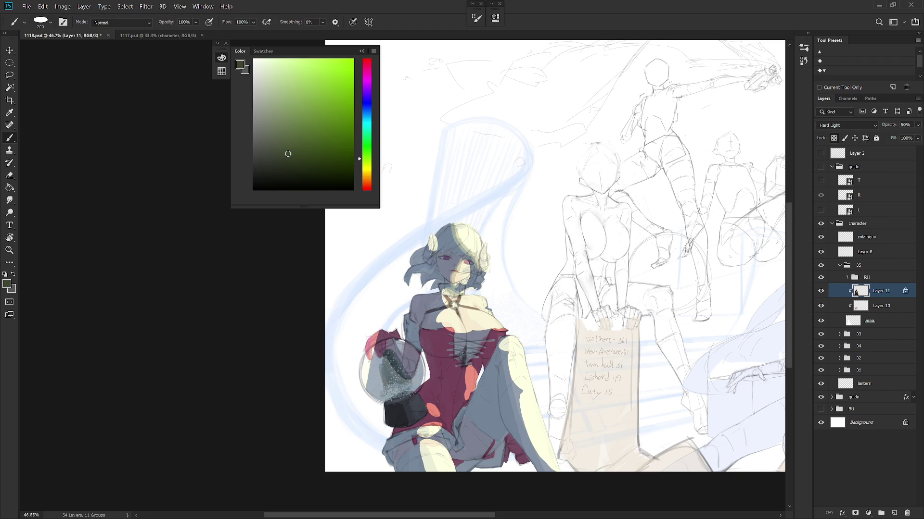
Step: Paint a cream highlight on face and hair, a reddish stroke atop the hair, and the thigh patch
{"action": "left_click_drag", "start_coordinate": [471, 302], "coordinate": [469, 298]}
{"action": "left_click", "coordinate": [367, 63]}
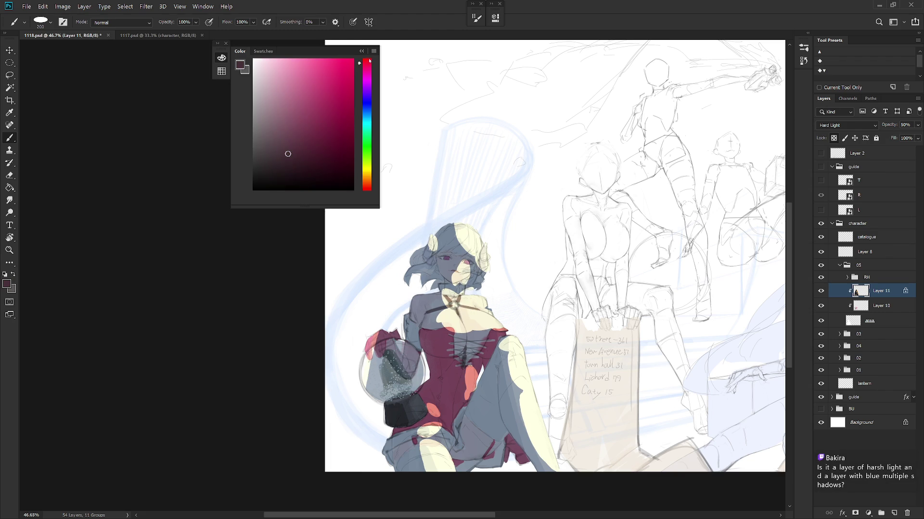
{"action": "left_click_drag", "start_coordinate": [451, 223], "coordinate": [481, 264]}
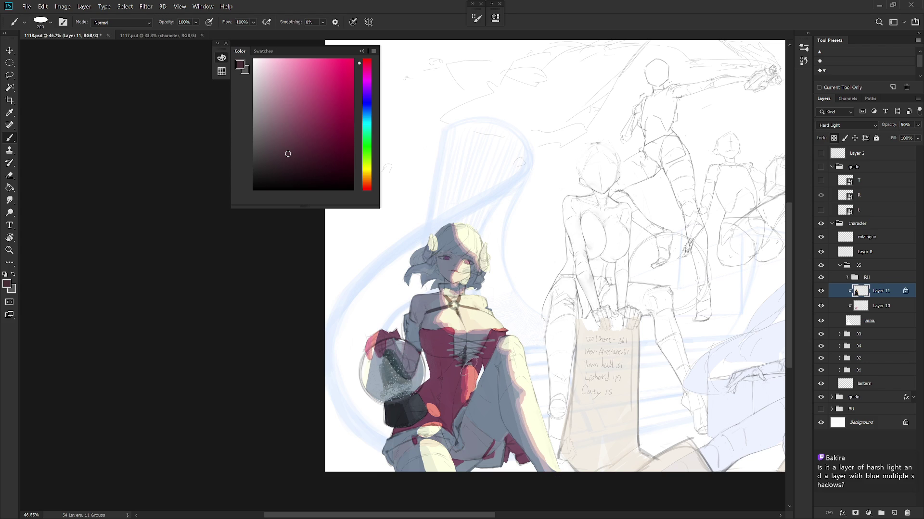
{"action": "left_click_drag", "start_coordinate": [428, 408], "coordinate": [424, 429]}
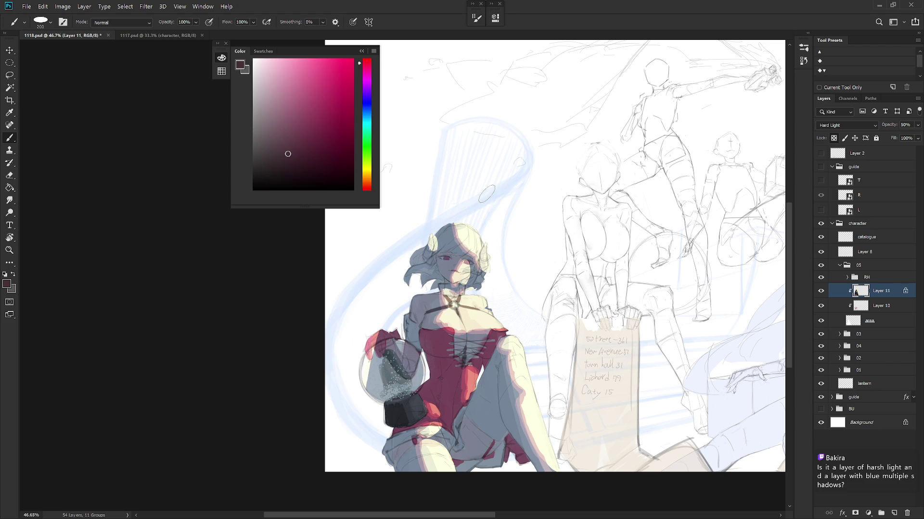
{"action": "scroll", "coordinate": [480, 194], "scroll_direction": "down", "scroll_amount": 5}
{"action": "scroll", "coordinate": [656, 384], "scroll_direction": "up", "scroll_amount": 3}
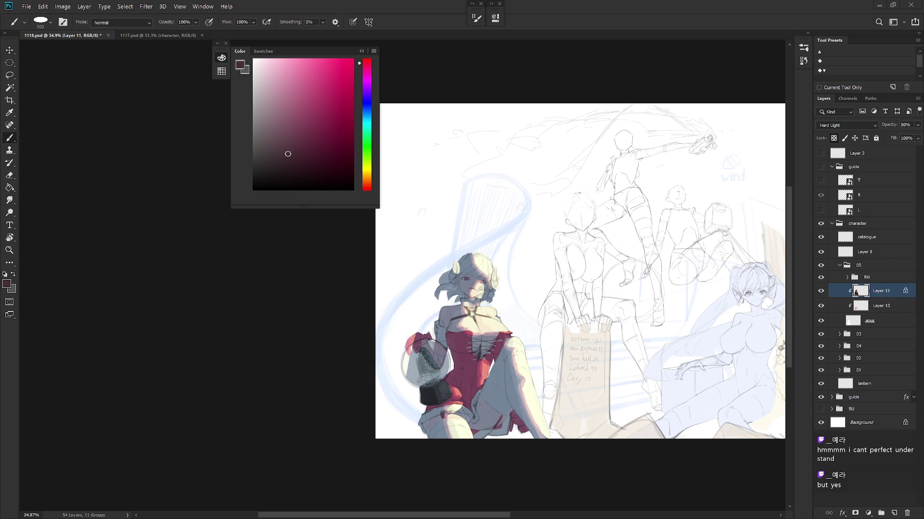
Step: Raise Layer 11's opacity to 80%
{"action": "scroll", "coordinate": [536, 351], "scroll_direction": "up", "scroll_amount": 3}
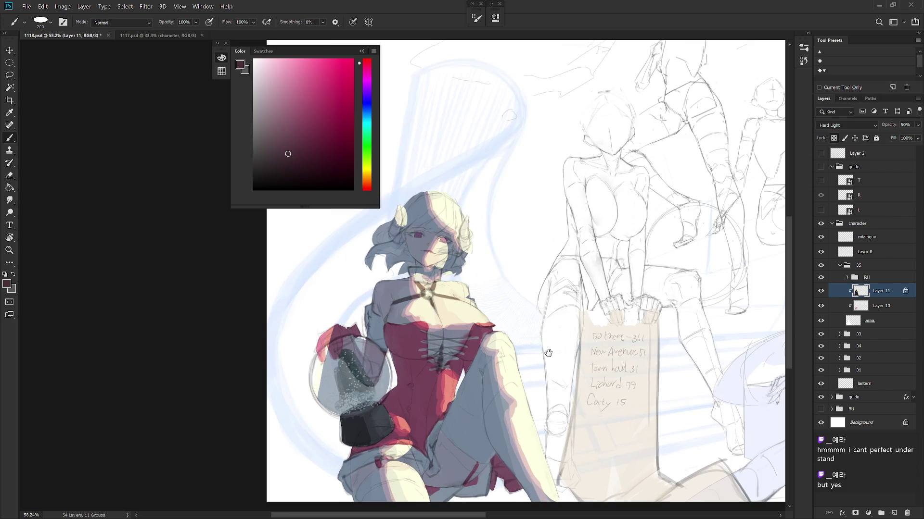
{"action": "left_click", "coordinate": [917, 124]}
{"action": "left_click", "coordinate": [908, 135]}
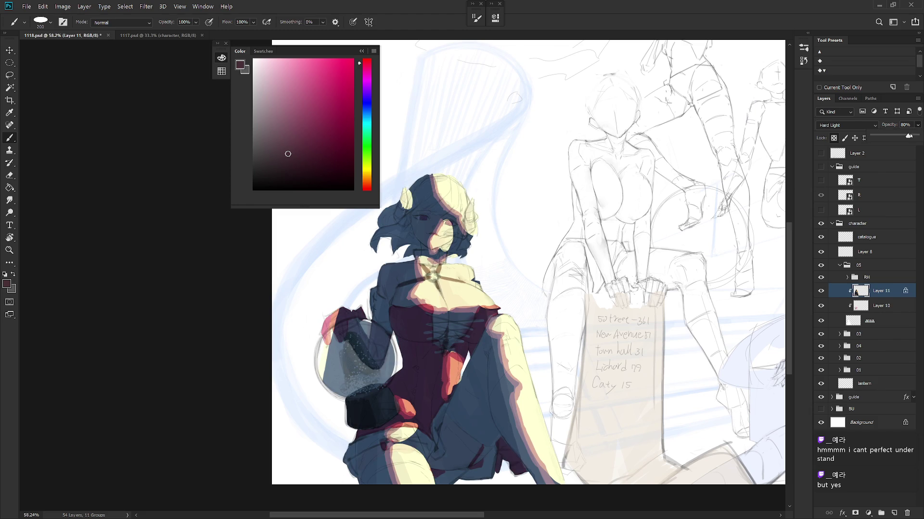
{"action": "scroll", "coordinate": [556, 389], "scroll_direction": "down", "scroll_amount": 3}
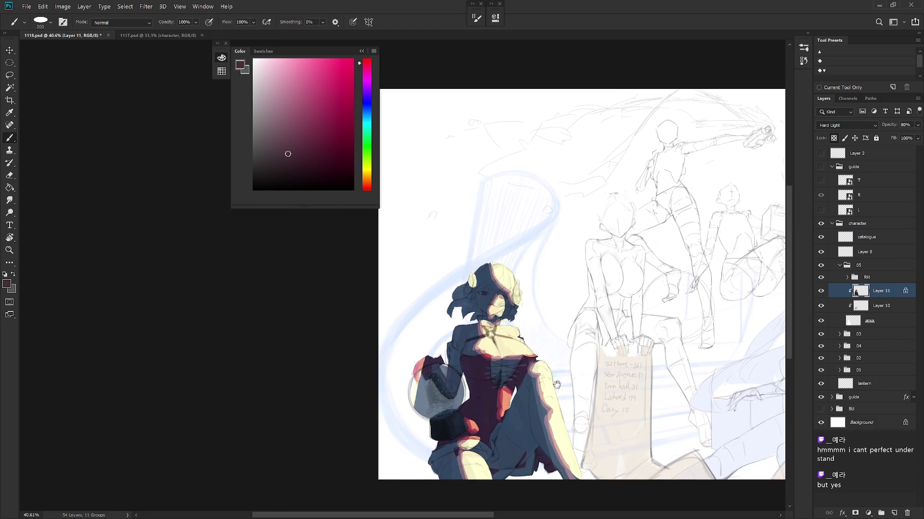
Step: Cover the pink glove by the glass sphere with dark blue, constrained to the character's outline
{"action": "left_click_drag", "start_coordinate": [555, 388], "coordinate": [542, 365]}
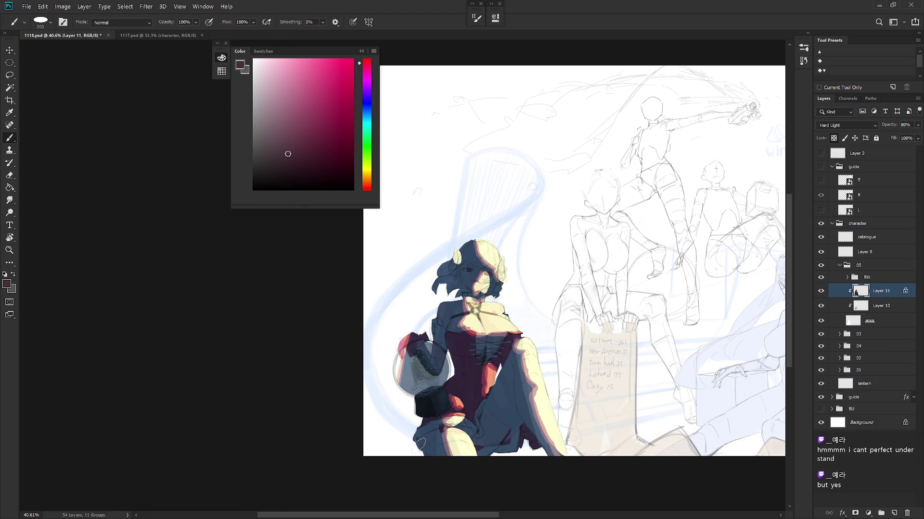
{"action": "left_click", "coordinate": [407, 361], "text": "alt"}
{"action": "left_click_drag", "start_coordinate": [409, 332], "coordinate": [399, 380]}
{"action": "left_click_drag", "start_coordinate": [413, 341], "coordinate": [401, 355]}
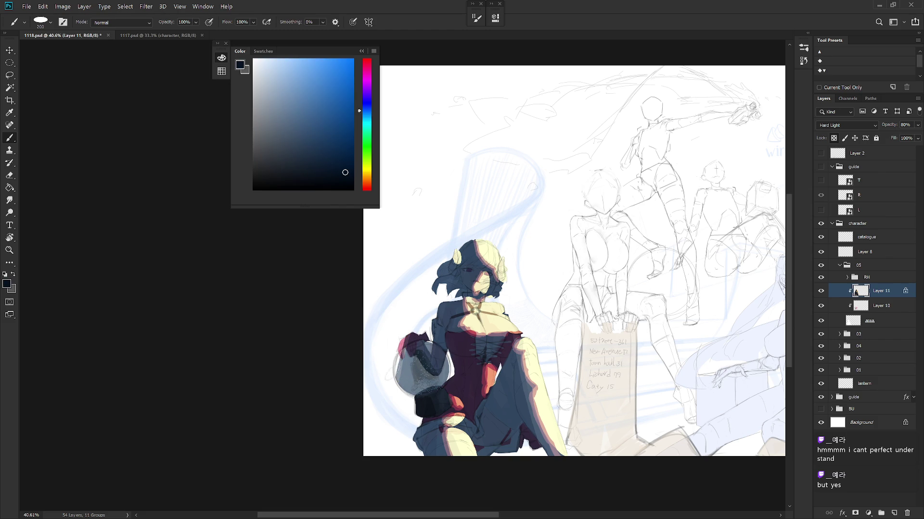
{"action": "left_click", "coordinate": [856, 320], "text": "ctrl"}
{"action": "mouse_move", "coordinate": [403, 337]}
{"action": "left_mouse_down"}
{"action": "mouse_move", "coordinate": [399, 375]}
{"action": "mouse_move", "coordinate": [407, 353]}
{"action": "mouse_move", "coordinate": [409, 365]}
{"action": "left_mouse_up"}
{"action": "key", "text": "ctrl+d"}
Step: Paint tan onto the glove, then a dark red swatch over the hand above the sphere
{"action": "left_click", "coordinate": [477, 322], "text": "alt"}
{"action": "mouse_move", "coordinate": [420, 342]}
{"action": "left_mouse_down"}
{"action": "mouse_move", "coordinate": [442, 358]}
{"action": "mouse_move", "coordinate": [412, 342]}
{"action": "mouse_move", "coordinate": [408, 354]}
{"action": "left_mouse_up"}
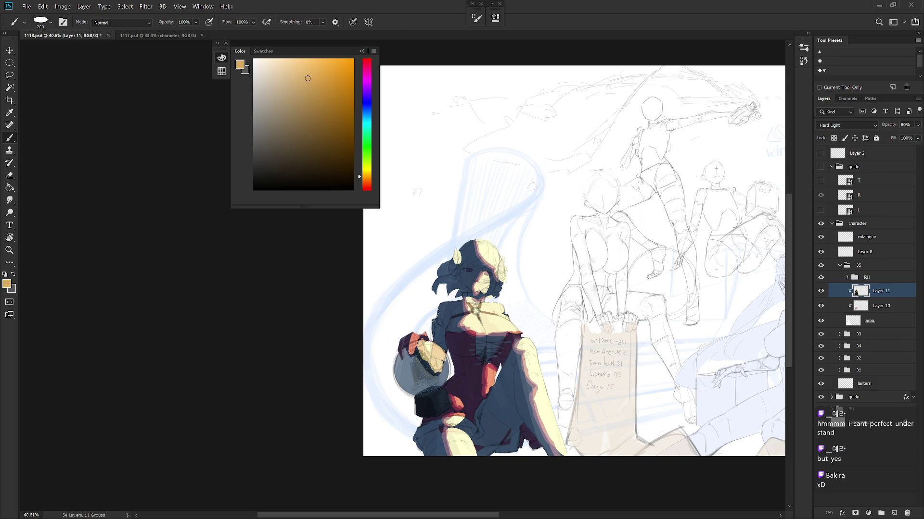
{"action": "left_click_drag", "start_coordinate": [469, 246], "coordinate": [490, 259], "text": "alt"}
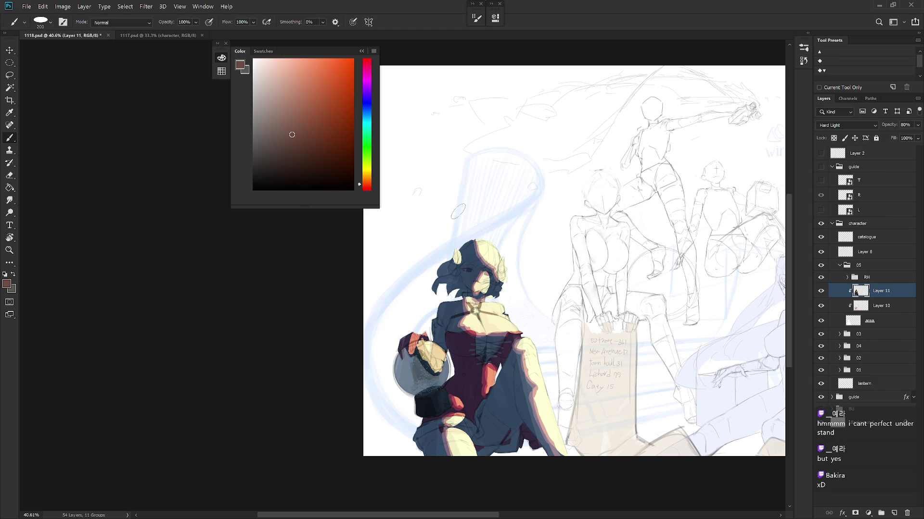
{"action": "left_click", "coordinate": [263, 51]}
{"action": "left_click", "coordinate": [263, 63]}
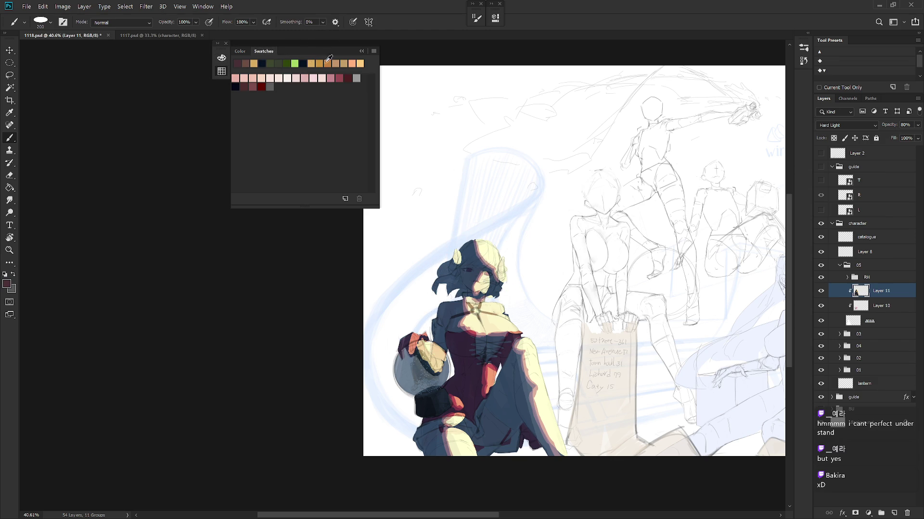
{"action": "left_click", "coordinate": [240, 51]}
{"action": "left_click", "coordinate": [361, 51]}
{"action": "mouse_move", "coordinate": [408, 338]}
{"action": "left_mouse_down"}
{"action": "mouse_move", "coordinate": [433, 376]}
{"action": "mouse_move", "coordinate": [447, 343]}
{"action": "left_mouse_up"}
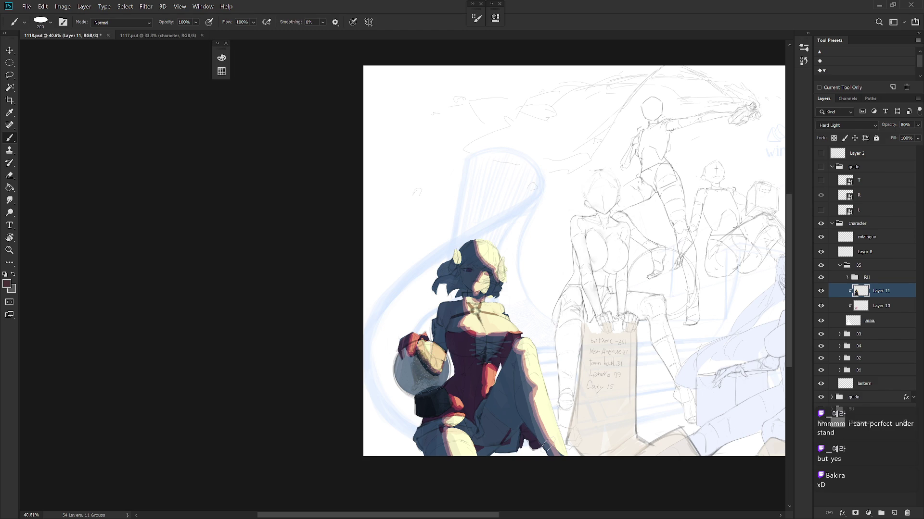
Step: Reshape the tan patch on the hand and pick a dark swatch colour
{"action": "left_click", "coordinate": [435, 361], "text": "alt"}
{"action": "left_click_drag", "start_coordinate": [445, 400], "coordinate": [448, 404]}
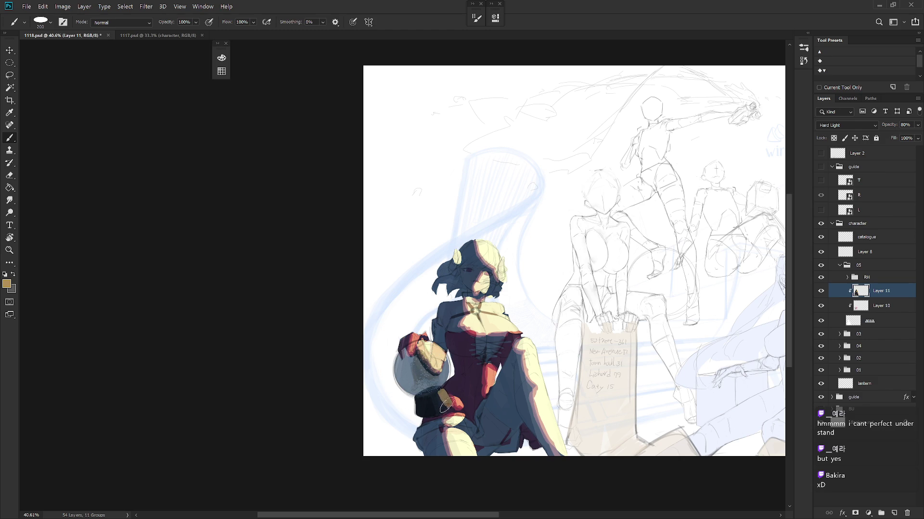
{"action": "left_click", "coordinate": [221, 57]}
{"action": "left_click", "coordinate": [244, 51]}
{"action": "left_click", "coordinate": [227, 62]}
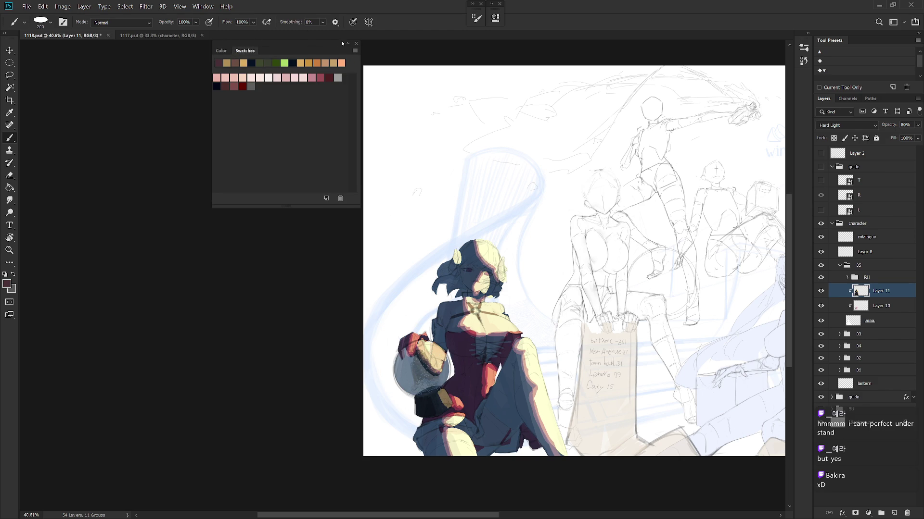
{"action": "left_click", "coordinate": [347, 43]}
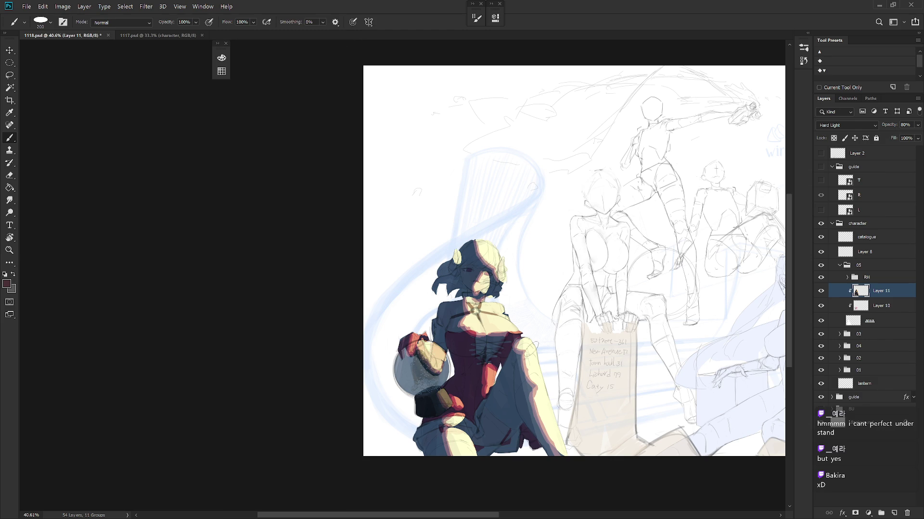
Step: Bring the illustration into view and dab small pale tan touch-ups on the lower leg
{"action": "scroll", "coordinate": [625, 413], "scroll_direction": "down", "scroll_amount": 3}
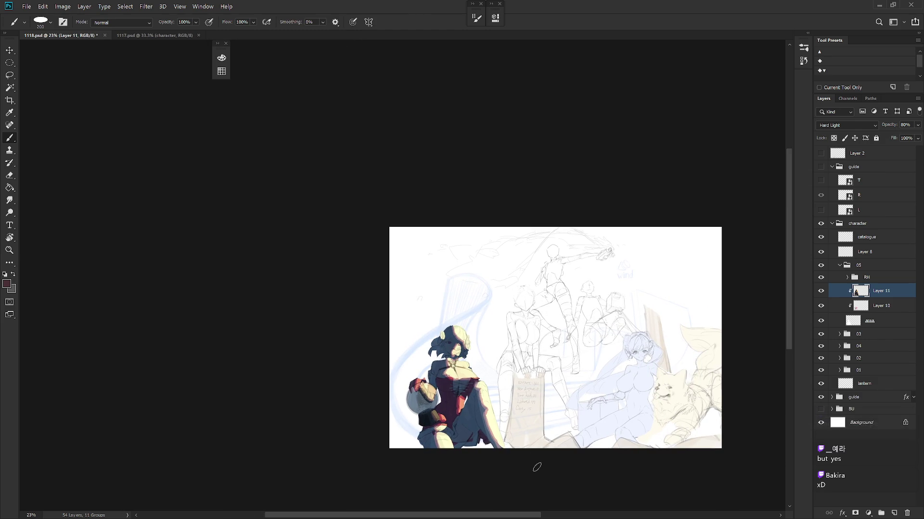
{"action": "left_click_drag", "start_coordinate": [537, 467], "coordinate": [538, 429]}
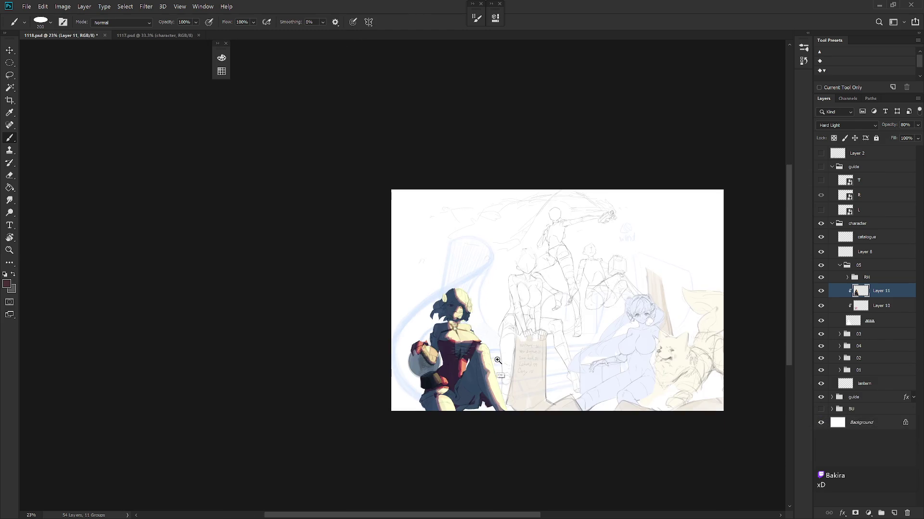
{"action": "scroll", "coordinate": [496, 359], "scroll_direction": "up", "scroll_amount": 2}
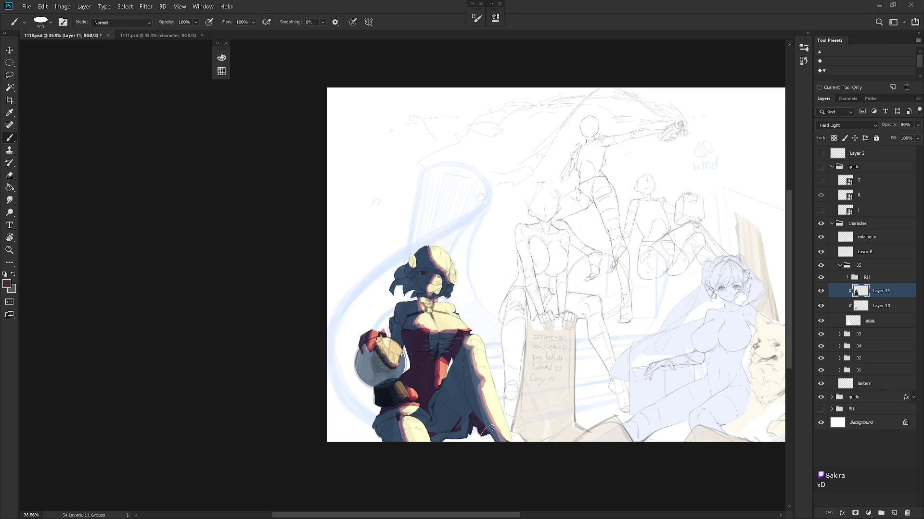
{"action": "left_click", "coordinate": [483, 358], "text": "alt"}
{"action": "left_click_drag", "start_coordinate": [468, 411], "coordinate": [464, 421]}
Step: Alternate the paint colour between dark maroon swatches and tan sampled from the leg
{"action": "left_click", "coordinate": [221, 57]}
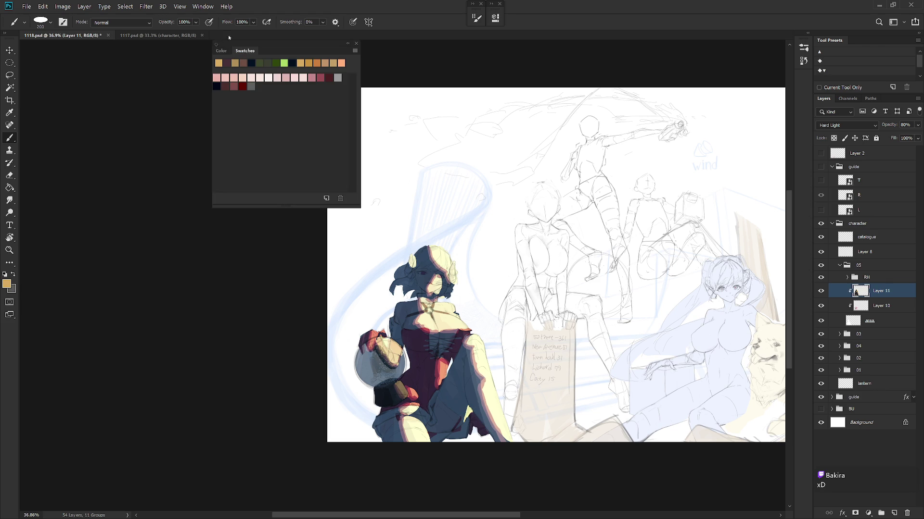
{"action": "left_click", "coordinate": [231, 61]}
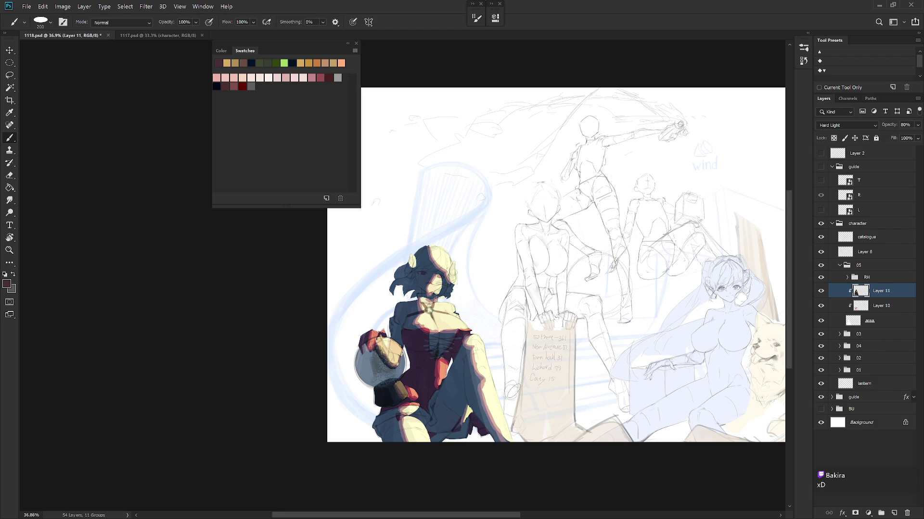
{"action": "left_click", "coordinate": [468, 426], "text": "alt"}
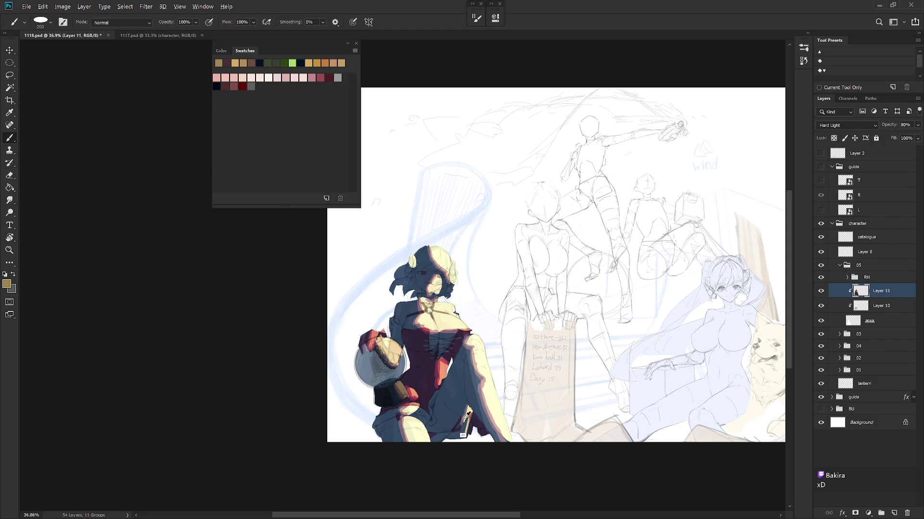
{"action": "left_click", "coordinate": [465, 417], "text": "alt"}
{"action": "left_click", "coordinate": [234, 84]}
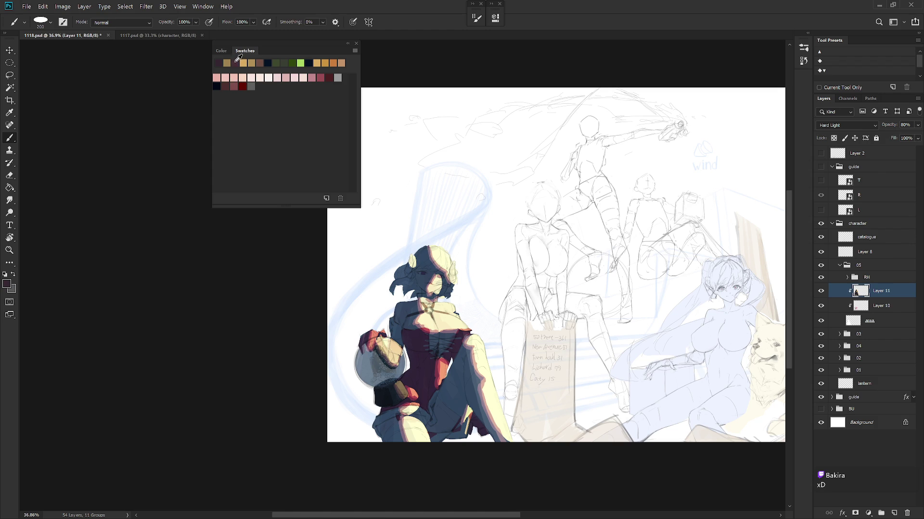
{"action": "left_click", "coordinate": [469, 410], "text": "alt"}
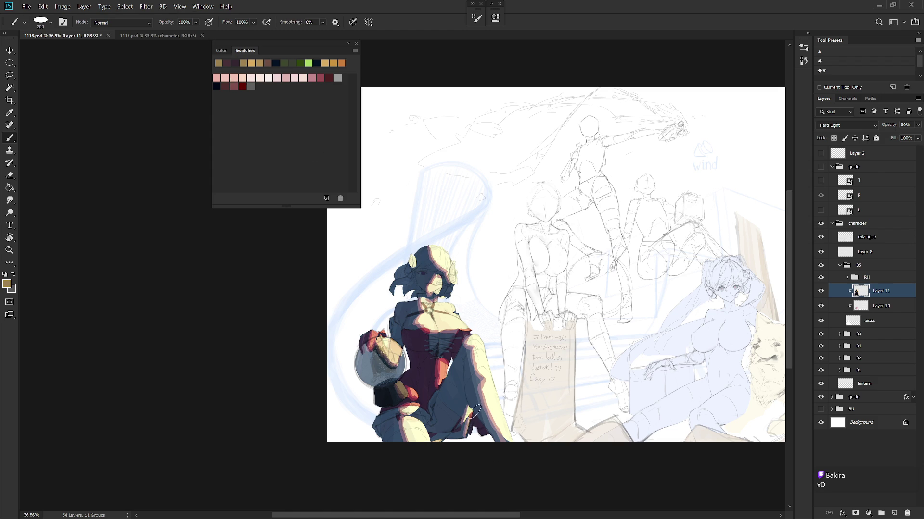
{"action": "left_click", "coordinate": [227, 63]}
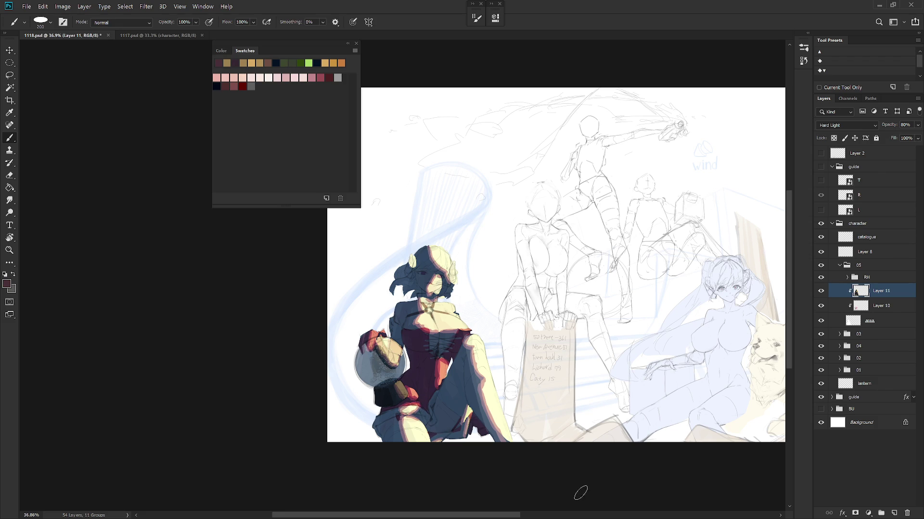
{"action": "scroll", "coordinate": [566, 498], "scroll_direction": "down", "scroll_amount": 3}
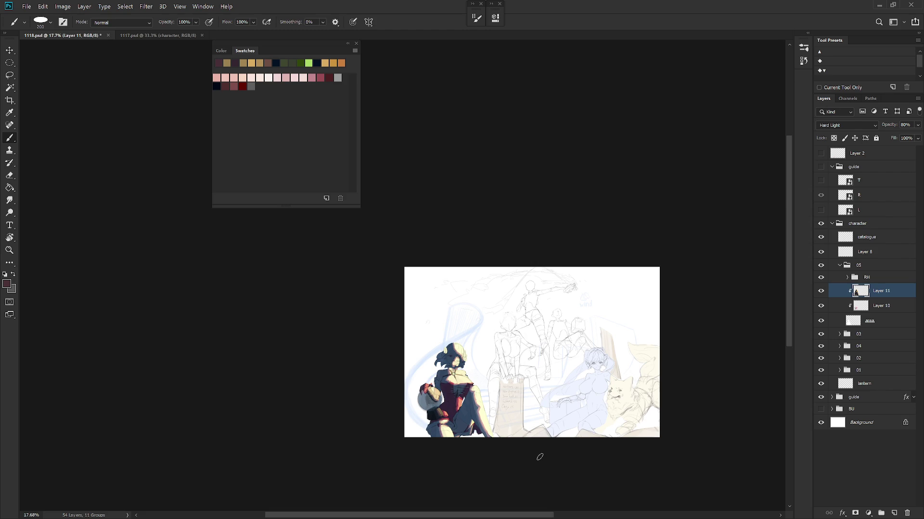
{"action": "scroll", "coordinate": [503, 414], "scroll_direction": "up", "scroll_amount": 3}
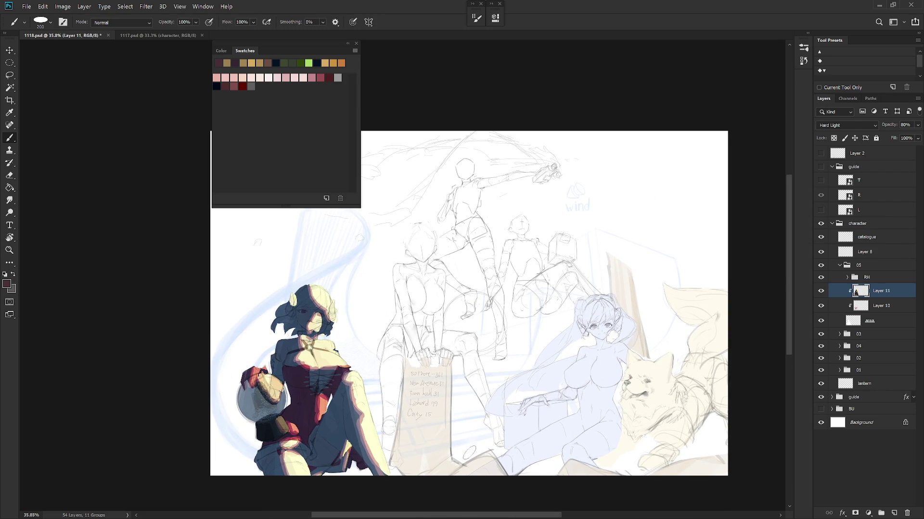
Step: Tuck the colour panels away, mirror the canvas horizontally and save 1118.psd
{"action": "key", "text": "F6"}
{"action": "key", "text": "F6"}
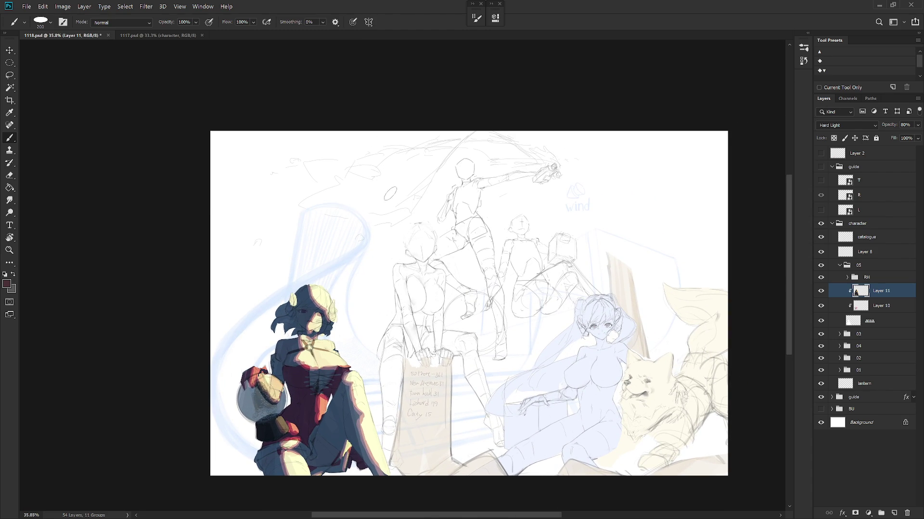
{"action": "key", "text": "F6"}
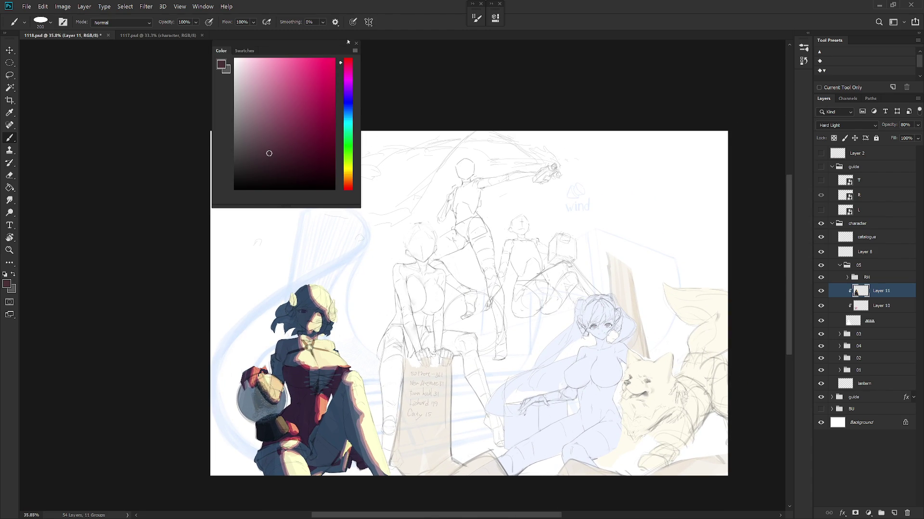
{"action": "left_click", "coordinate": [350, 42]}
{"action": "scroll", "coordinate": [569, 357], "scroll_direction": "down", "scroll_amount": 3}
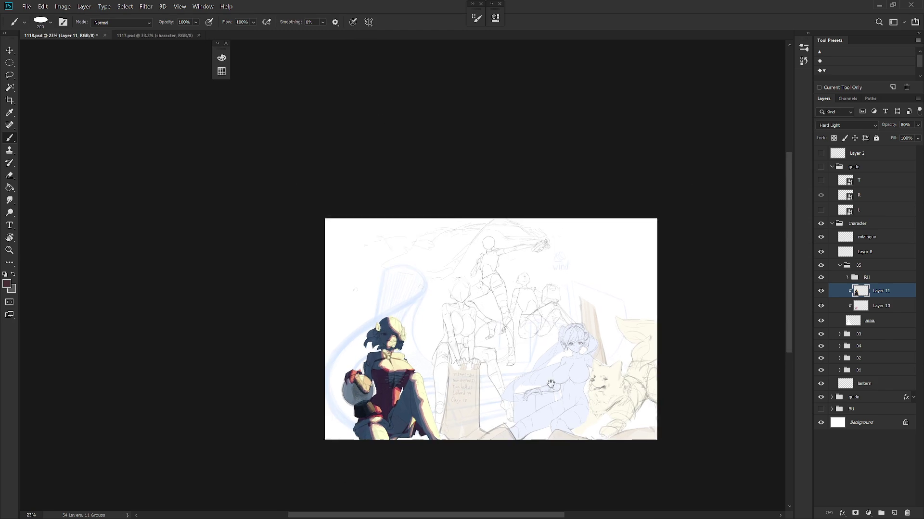
{"action": "key", "text": "h"}
{"action": "scroll", "coordinate": [602, 421], "scroll_direction": "up", "scroll_amount": 3}
{"action": "key", "text": "ctrl+s"}
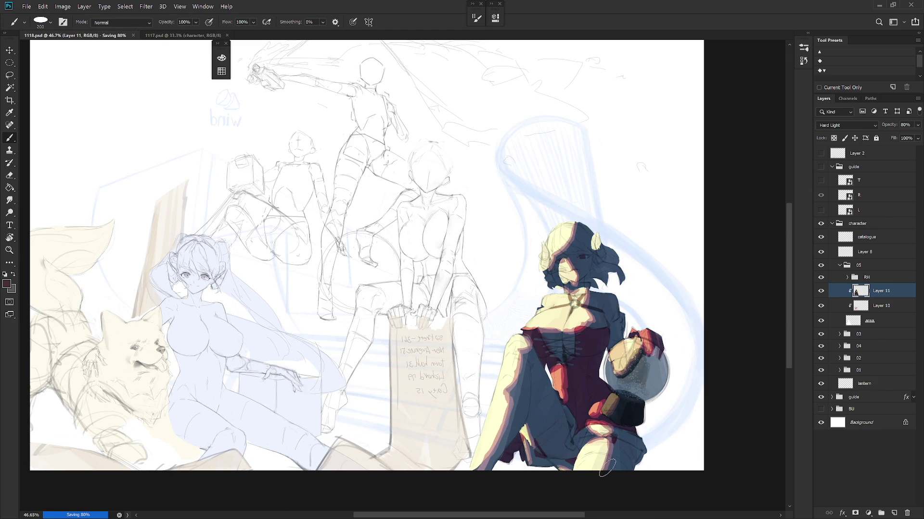
Step: Repaint the eye with an orange highlight, pale sclera and a dark maroon iris
{"action": "scroll", "coordinate": [587, 234], "scroll_direction": "up", "scroll_amount": 5}
{"action": "left_click", "coordinate": [553, 303], "text": "alt"}
{"action": "left_click", "coordinate": [597, 275]}
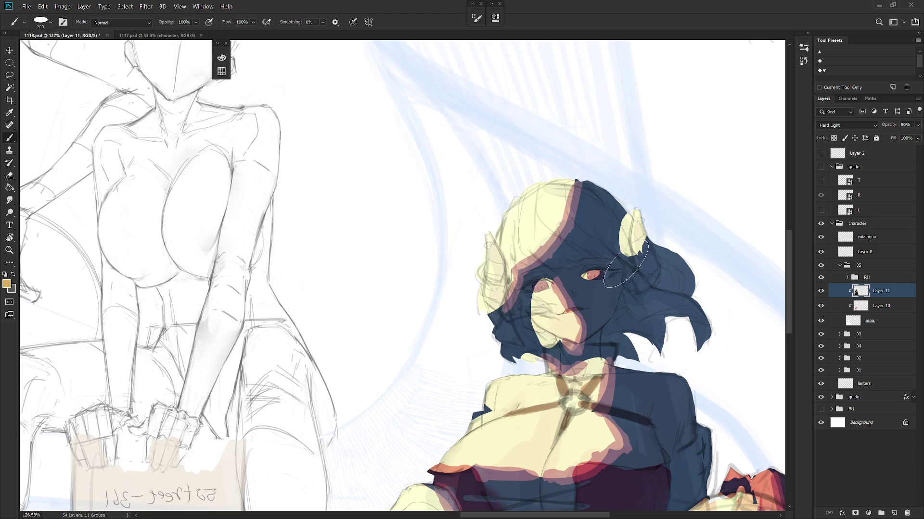
{"action": "left_click_drag", "start_coordinate": [585, 276], "coordinate": [606, 274]}
{"action": "left_click", "coordinate": [221, 57]}
{"action": "left_click", "coordinate": [263, 51]}
{"action": "left_click", "coordinate": [270, 82]}
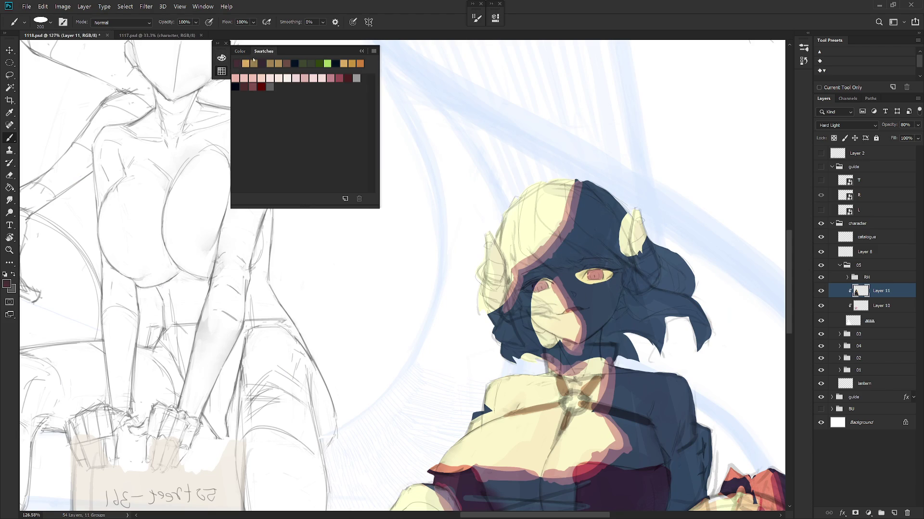
{"action": "left_click", "coordinate": [239, 51]}
{"action": "left_click_drag", "start_coordinate": [574, 277], "coordinate": [605, 273]}
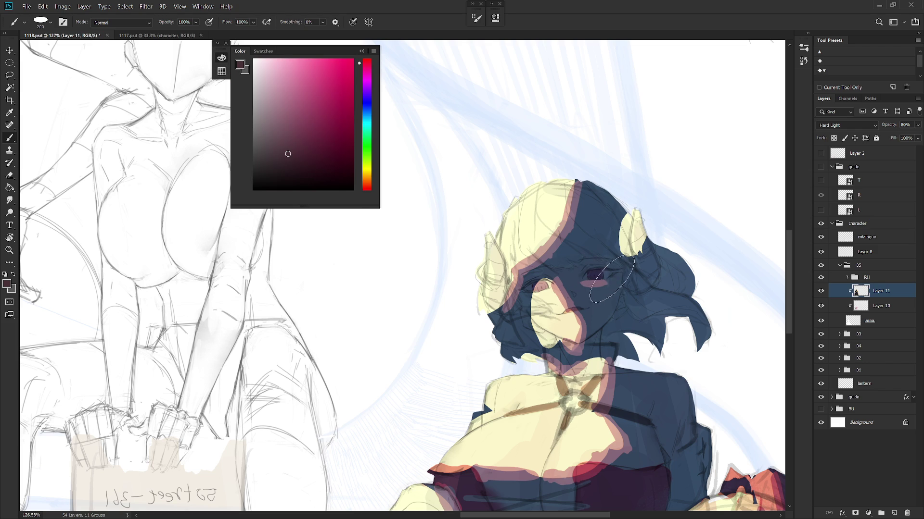
Step: Tint the horn tip pink-orange, then swap back to tan
{"action": "right_click", "coordinate": [554, 313], "text": "alt+shift"}
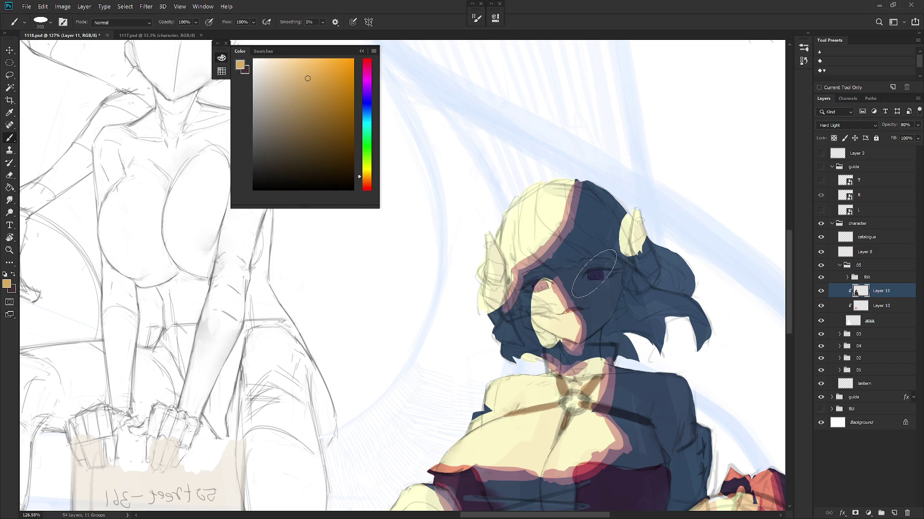
{"action": "key", "text": "x"}
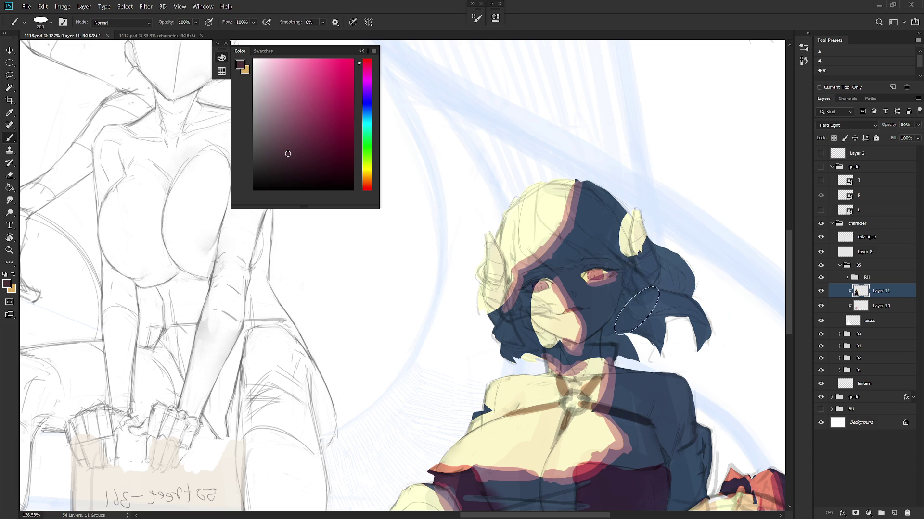
{"action": "left_click_drag", "start_coordinate": [631, 212], "coordinate": [631, 231]}
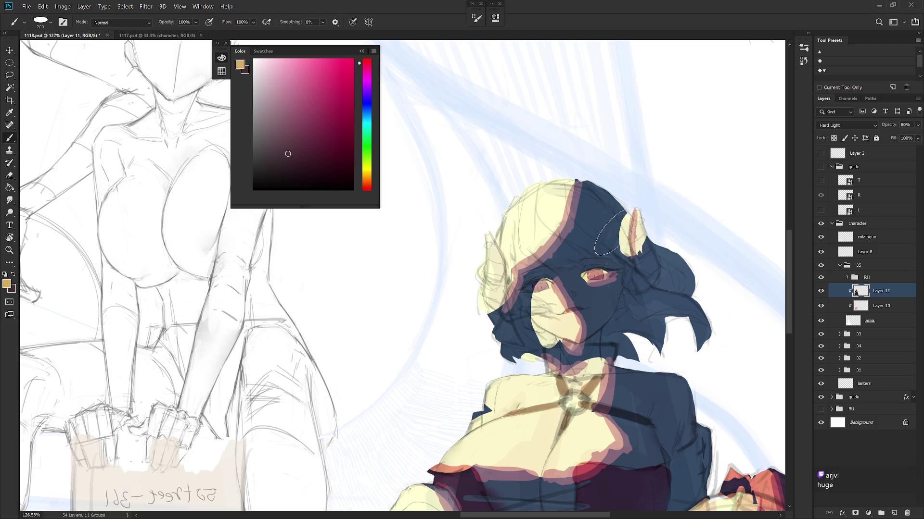
{"action": "key", "text": "x"}
Step: Sample the hair's dark blue and horn colours, then hide Layers 11 and 10 to reveal the sketch
{"action": "left_click", "coordinate": [618, 251], "text": "alt"}
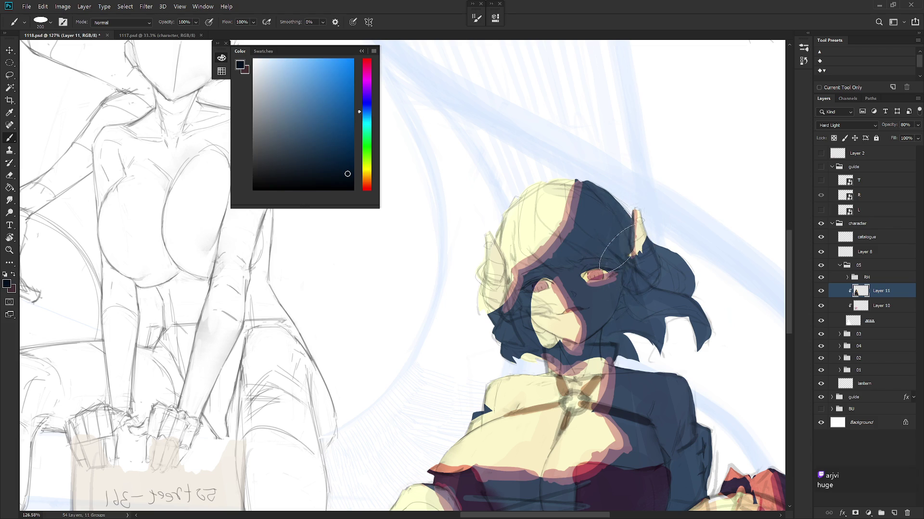
{"action": "left_click", "coordinate": [643, 230], "text": "alt"}
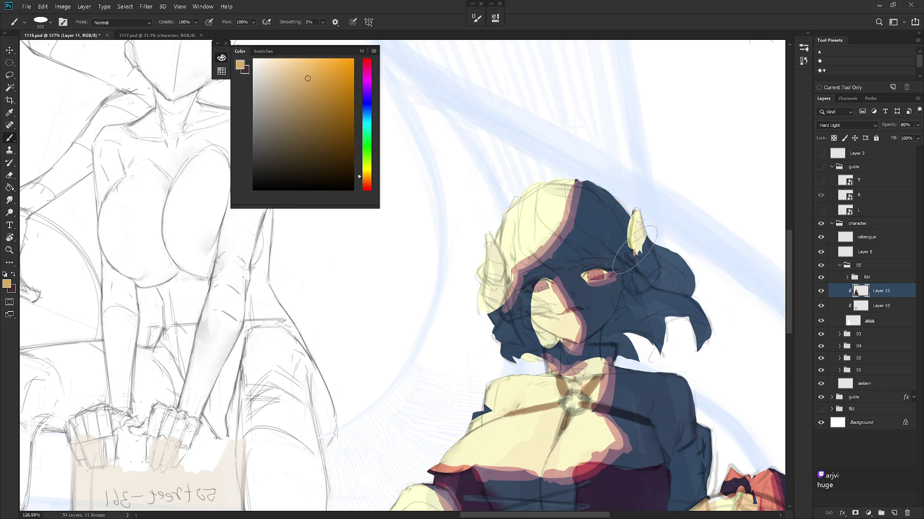
{"action": "left_click", "coordinate": [615, 240], "text": "alt"}
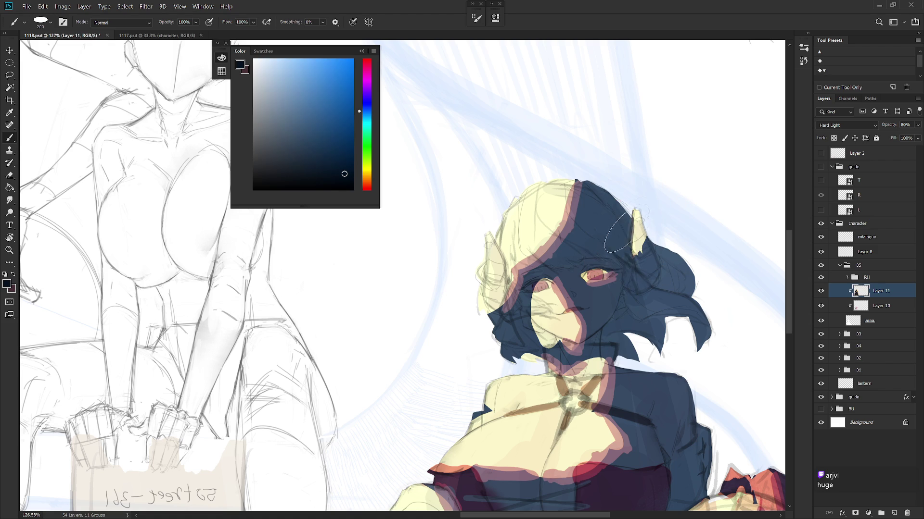
{"action": "left_click", "coordinate": [642, 242], "text": "alt"}
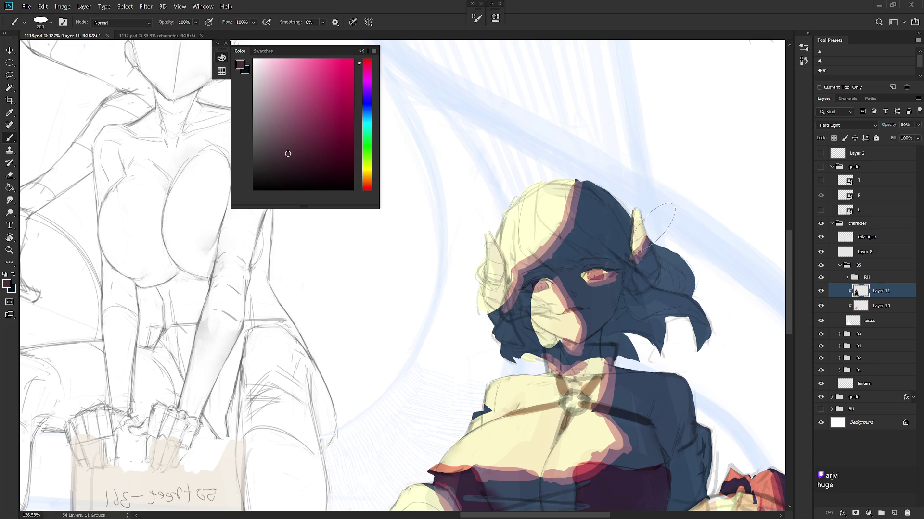
{"action": "scroll", "coordinate": [640, 274], "scroll_direction": "down", "scroll_amount": 3}
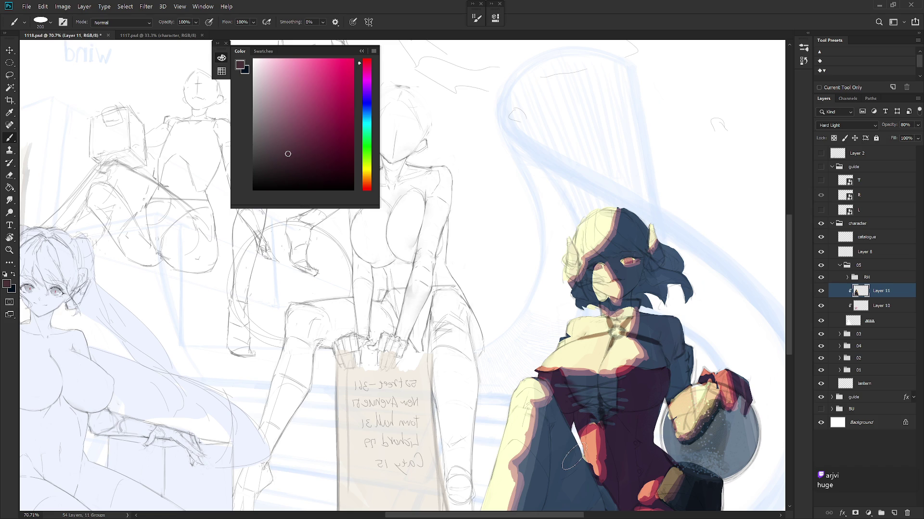
{"action": "scroll", "coordinate": [599, 406], "scroll_direction": "down", "scroll_amount": 5}
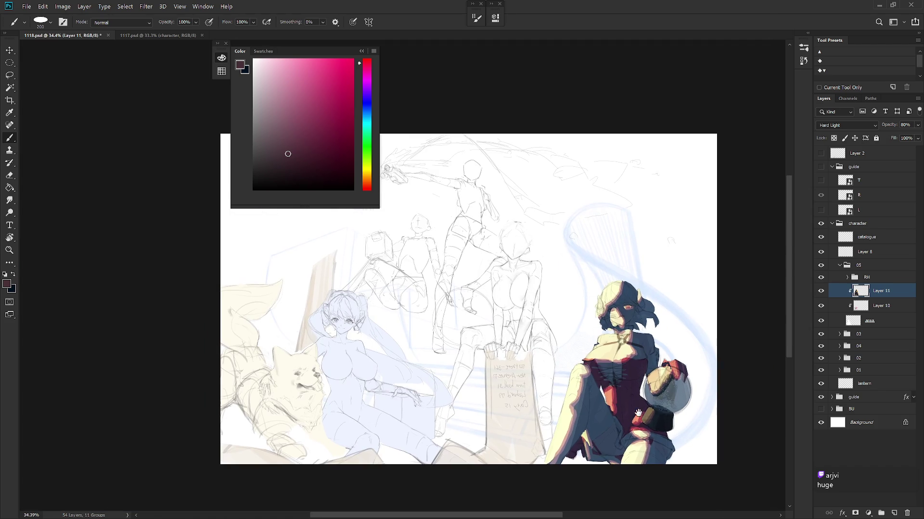
{"action": "scroll", "coordinate": [644, 416], "scroll_direction": "up", "scroll_amount": 3}
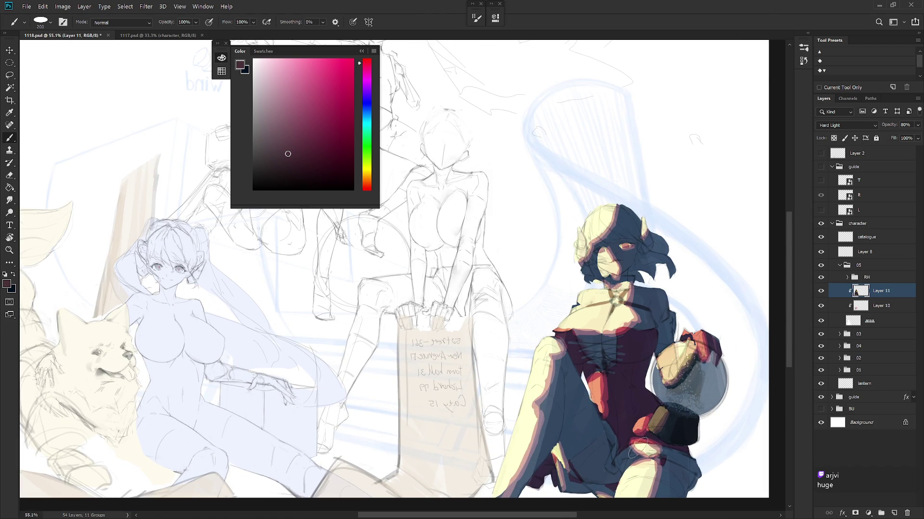
{"action": "scroll", "coordinate": [640, 440], "scroll_direction": "down", "scroll_amount": 2}
{"action": "left_click_drag", "start_coordinate": [823, 294], "coordinate": [829, 307]}
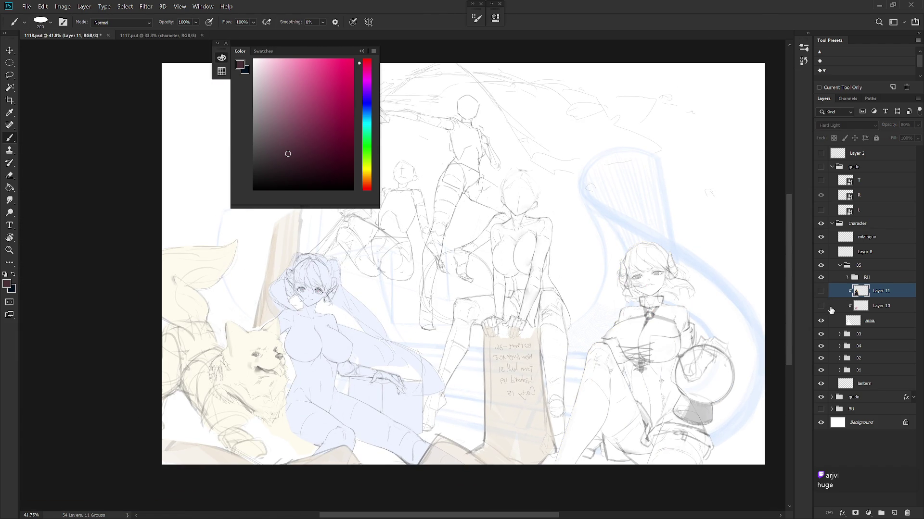
Step: Flip the canvas back, save, and show Layer 11 at 100% opacity
{"action": "key", "text": "h"}
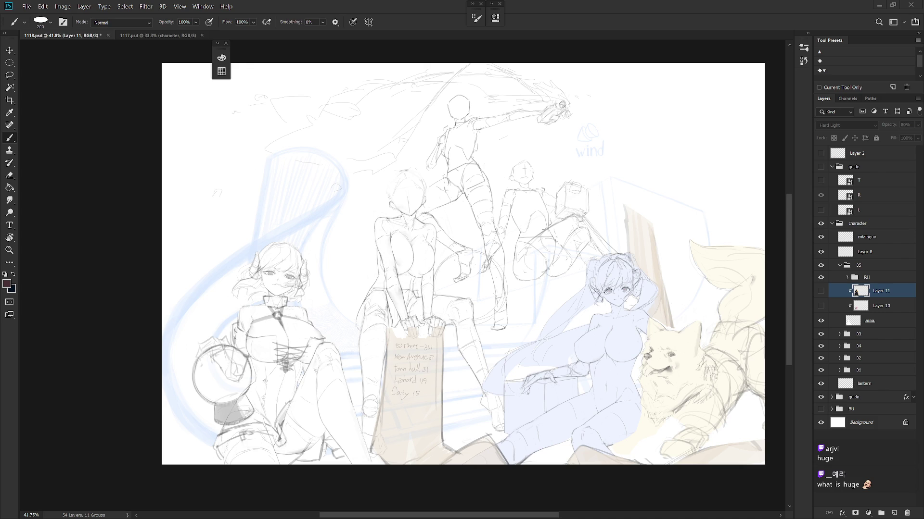
{"action": "key", "text": "ctrl+s"}
{"action": "left_click", "coordinate": [821, 291]}
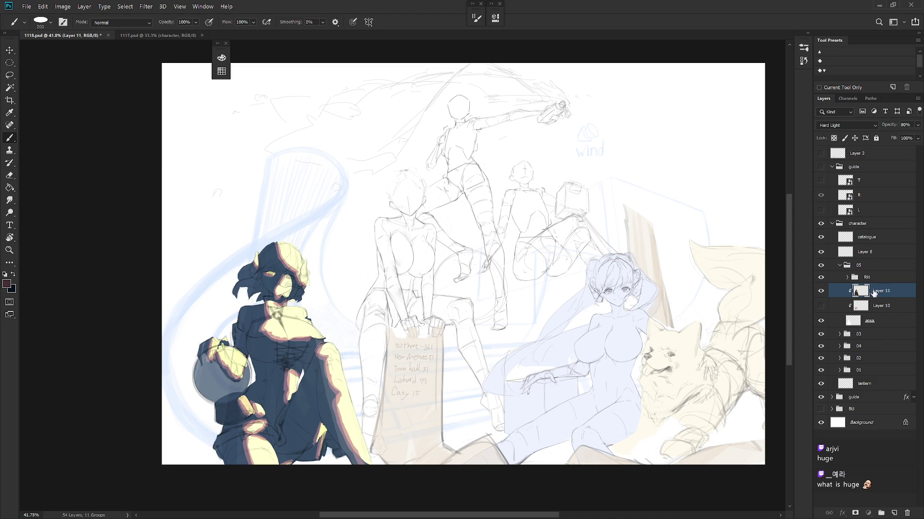
{"action": "left_click", "coordinate": [918, 125]}
{"action": "left_click_drag", "start_coordinate": [907, 136], "coordinate": [917, 137]}
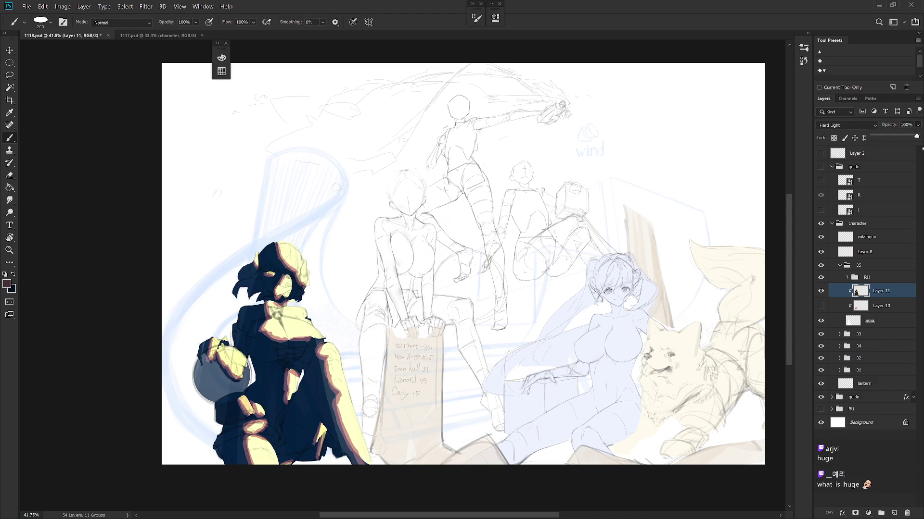
Step: Lasso the yellow highlights on hair, face, eye and chest and delete them
{"action": "left_click_drag", "start_coordinate": [442, 387], "coordinate": [546, 383]}
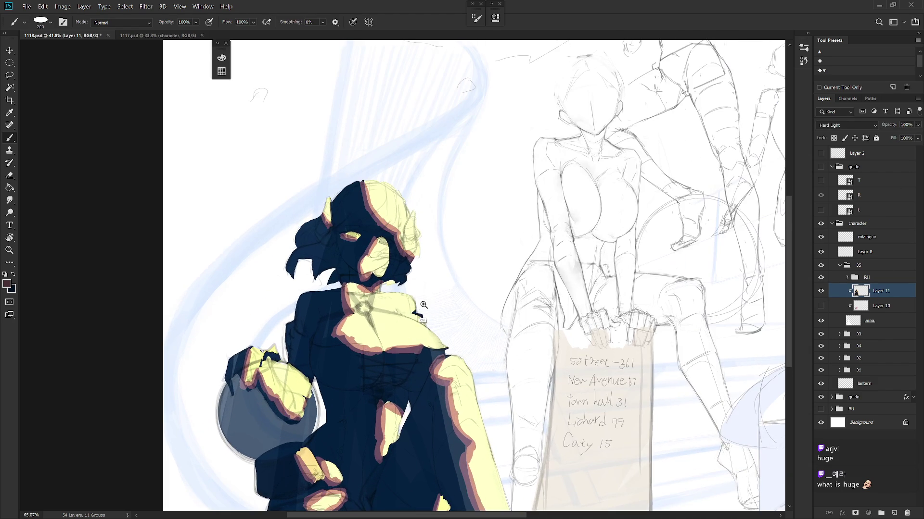
{"action": "scroll", "coordinate": [404, 313], "scroll_direction": "up", "scroll_amount": 3}
{"action": "key", "text": "l"}
{"action": "mouse_move", "coordinate": [389, 155]}
{"action": "left_mouse_down"}
{"action": "mouse_move", "coordinate": [374, 195]}
{"action": "mouse_move", "coordinate": [409, 248]}
{"action": "mouse_move", "coordinate": [447, 181]}
{"action": "mouse_move", "coordinate": [443, 189]}
{"action": "left_mouse_up"}
{"action": "mouse_move", "coordinate": [392, 279]}
{"action": "left_mouse_down"}
{"action": "mouse_move", "coordinate": [385, 241]}
{"action": "mouse_move", "coordinate": [371, 265]}
{"action": "mouse_move", "coordinate": [388, 278]}
{"action": "left_mouse_up"}
{"action": "mouse_move", "coordinate": [365, 240]}
{"action": "left_mouse_down"}
{"action": "mouse_move", "coordinate": [353, 235]}
{"action": "mouse_move", "coordinate": [369, 237]}
{"action": "left_mouse_up"}
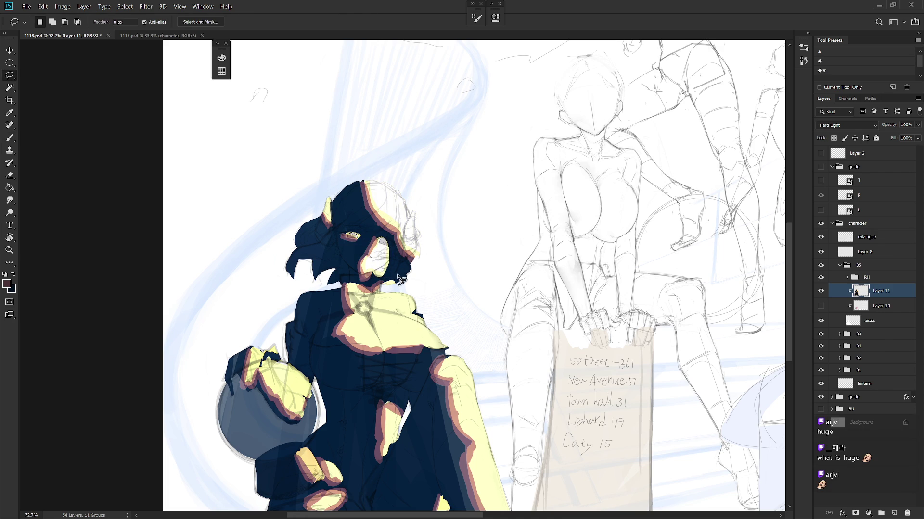
{"action": "mouse_move", "coordinate": [416, 297]}
{"action": "left_mouse_down"}
{"action": "mouse_move", "coordinate": [390, 292]}
{"action": "mouse_move", "coordinate": [354, 304]}
{"action": "mouse_move", "coordinate": [365, 342]}
{"action": "mouse_move", "coordinate": [438, 348]}
{"action": "mouse_move", "coordinate": [423, 299]}
{"action": "left_mouse_up"}
{"action": "key", "text": "Delete"}
{"action": "key", "text": "ctrl+d"}
Step: Fill the lit edges of the right arm and chest with the highlight colour
{"action": "scroll", "coordinate": [461, 328], "scroll_direction": "down", "scroll_amount": 2}
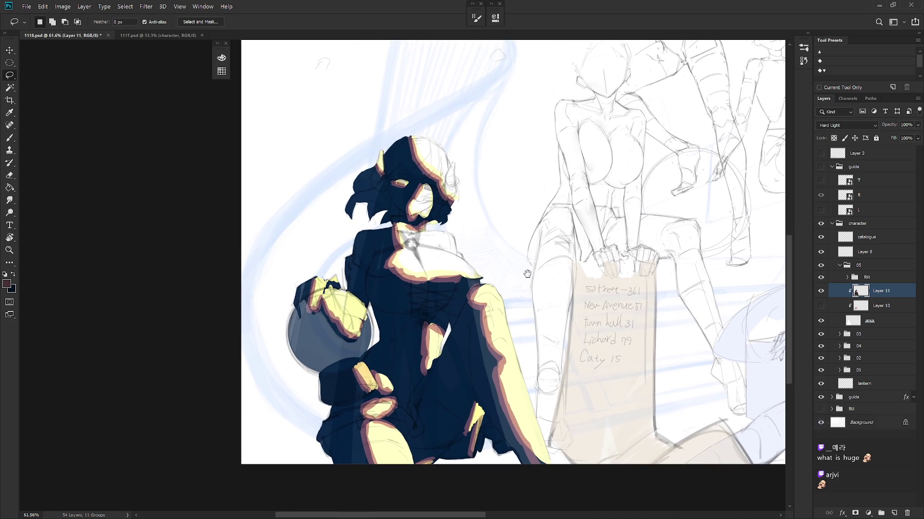
{"action": "mouse_move", "coordinate": [495, 279]}
{"action": "left_mouse_down"}
{"action": "mouse_move", "coordinate": [513, 392]}
{"action": "mouse_move", "coordinate": [588, 439]}
{"action": "left_mouse_up"}
{"action": "key", "text": "alt+Delete"}
{"action": "key", "text": "ctrl+d"}
{"action": "mouse_move", "coordinate": [440, 336]}
{"action": "left_mouse_down"}
{"action": "mouse_move", "coordinate": [436, 358]}
{"action": "mouse_move", "coordinate": [441, 337]}
{"action": "left_mouse_up"}
{"action": "key", "text": "alt+Delete"}
{"action": "key", "text": "ctrl+d"}
Step: Fill the lit edges of both hands, including the lantern hand, with highlight
{"action": "mouse_move", "coordinate": [362, 365]}
{"action": "left_mouse_down"}
{"action": "mouse_move", "coordinate": [378, 385]}
{"action": "mouse_move", "coordinate": [361, 366]}
{"action": "left_mouse_up"}
{"action": "key", "text": "alt+Delete"}
{"action": "key", "text": "ctrl+d"}
{"action": "left_click_drag", "start_coordinate": [361, 305], "coordinate": [358, 333]}
{"action": "key", "text": "alt+Delete"}
{"action": "key", "text": "ctrl+d"}
Step: Outline the lit patch on the thigh, then switch to the brush
{"action": "mouse_move", "coordinate": [404, 448]}
{"action": "left_mouse_down"}
{"action": "mouse_move", "coordinate": [377, 433]}
{"action": "mouse_move", "coordinate": [417, 478]}
{"action": "mouse_move", "coordinate": [408, 447]}
{"action": "left_mouse_up"}
{"action": "key", "text": "shift+F6"}
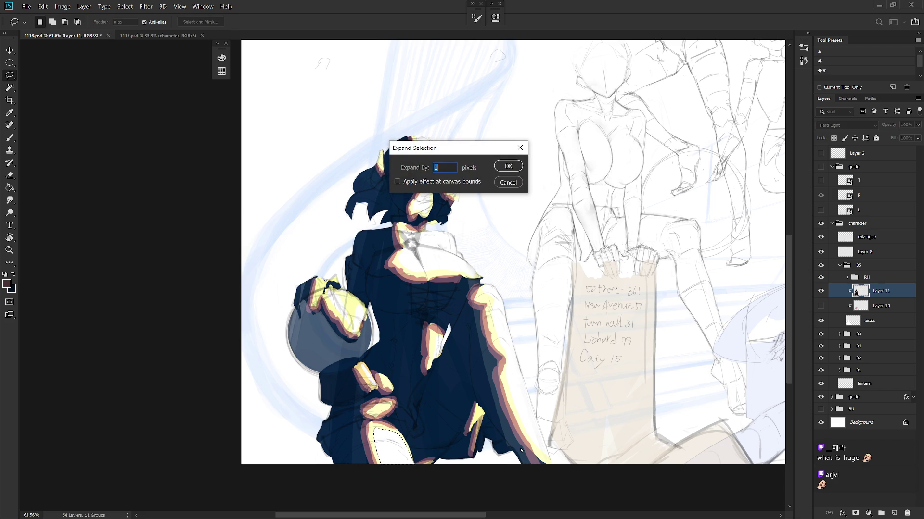
{"action": "left_click", "coordinate": [508, 182]}
{"action": "scroll", "coordinate": [558, 385], "scroll_direction": "down", "scroll_amount": 3}
{"action": "scroll", "coordinate": [560, 387], "scroll_direction": "up", "scroll_amount": 2}
{"action": "scroll", "coordinate": [567, 458], "scroll_direction": "up", "scroll_amount": 2}
{"action": "key", "text": "b"}
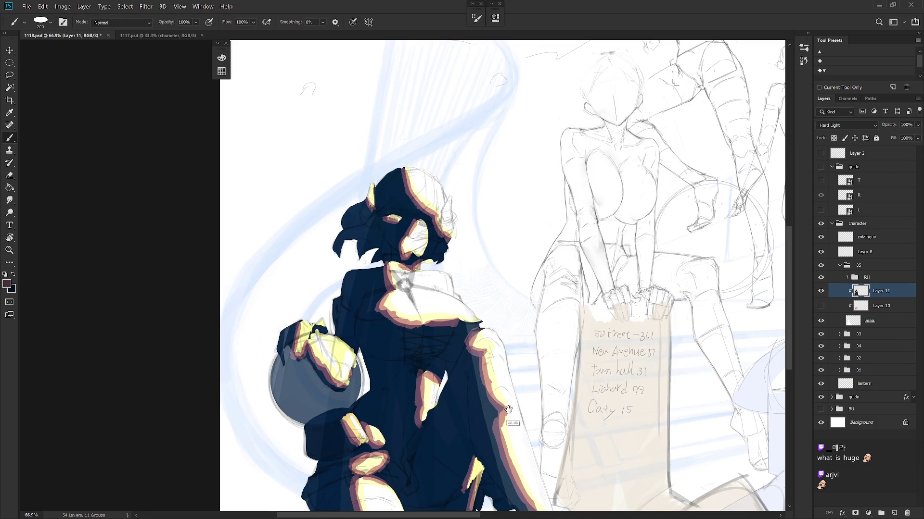
{"action": "scroll", "coordinate": [515, 409], "scroll_direction": "down", "scroll_amount": 3}
Step: Set the shading layer's blend mode to Normal
{"action": "left_click", "coordinate": [847, 125]}
{"action": "left_click", "coordinate": [849, 140]}
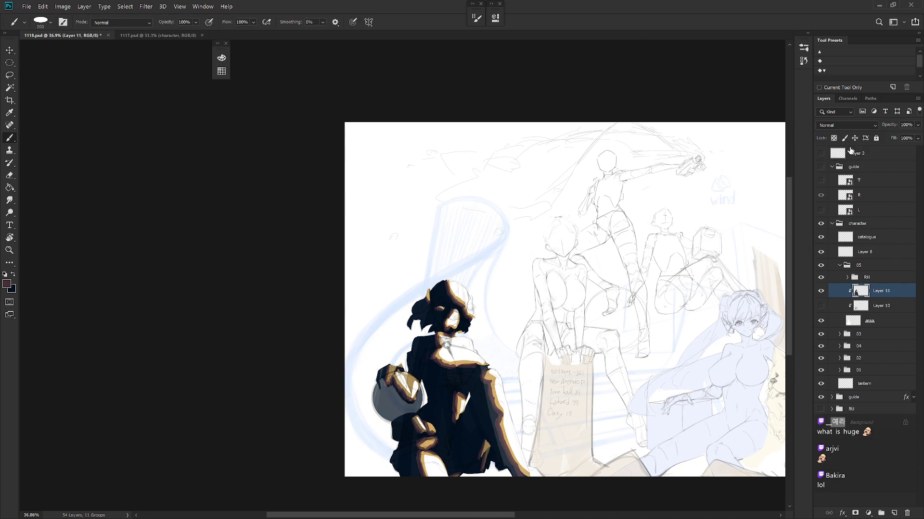
{"action": "scroll", "coordinate": [462, 378], "scroll_direction": "up", "scroll_amount": 2}
{"action": "scroll", "coordinate": [491, 354], "scroll_direction": "up", "scroll_amount": 3}
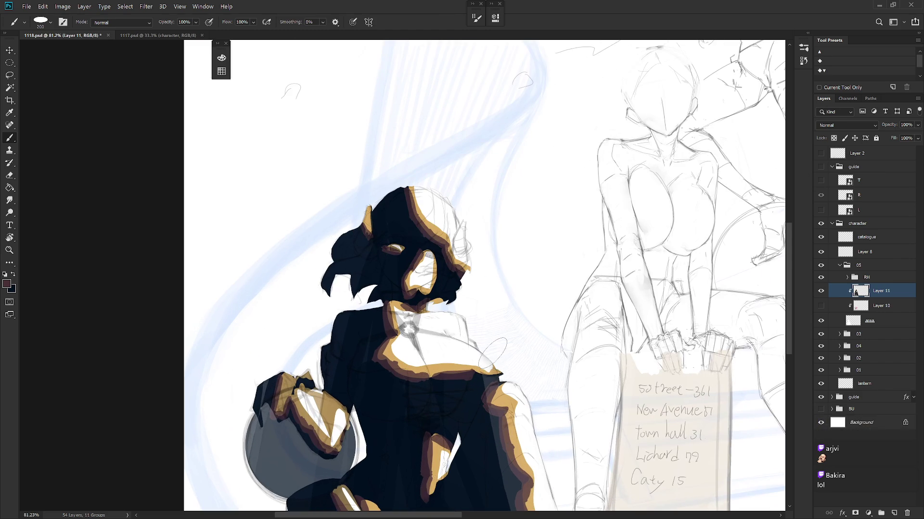
Step: Show Layer 10's pink colouring and toggle Layer 11's shading to compare
{"action": "left_click", "coordinate": [823, 305]}
{"action": "scroll", "coordinate": [514, 265], "scroll_direction": "down", "scroll_amount": 3}
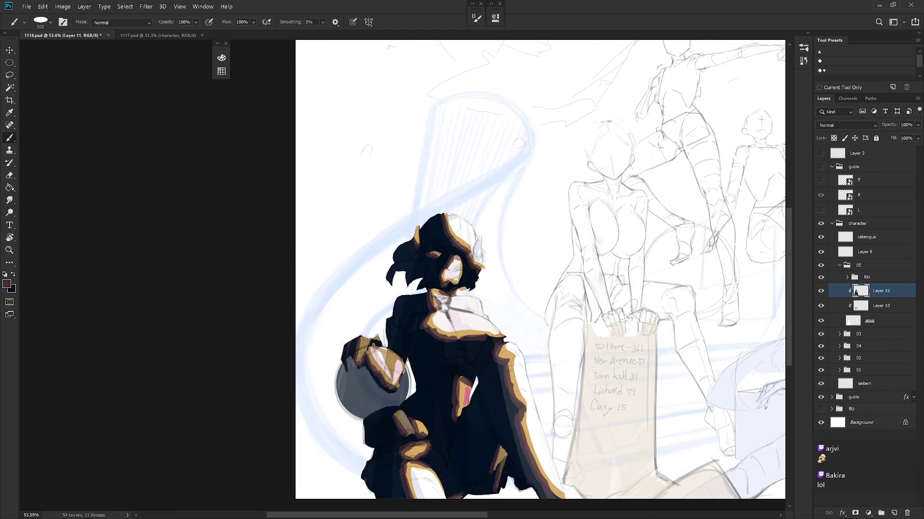
{"action": "left_click", "coordinate": [820, 291]}
{"action": "left_click", "coordinate": [820, 292]}
{"action": "left_click", "coordinate": [820, 292]}
{"action": "left_click", "coordinate": [820, 292]}
{"action": "left_click", "coordinate": [847, 125]}
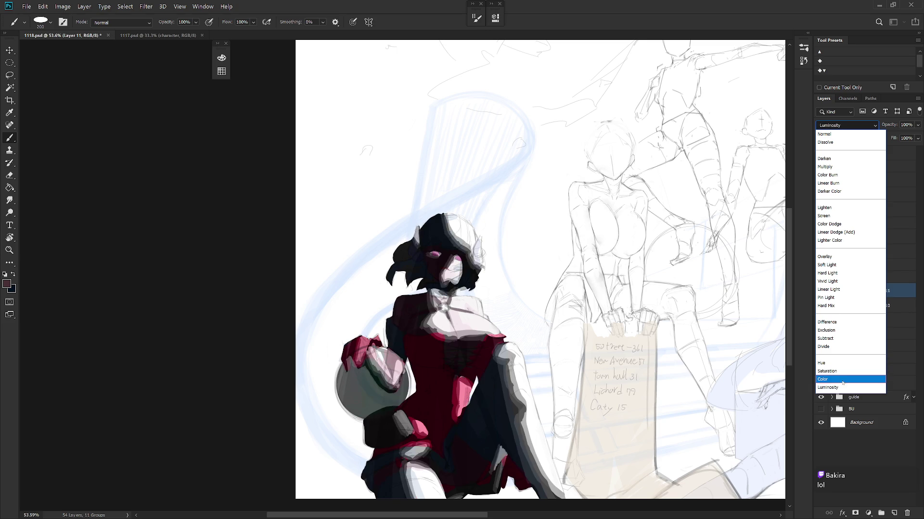
Step: Change Layer 11 to Soft Light and compare it on and off at several zoom levels
{"action": "left_click", "coordinate": [843, 265]}
{"action": "mouse_move", "coordinate": [656, 366]}
{"action": "left_mouse_down"}
{"action": "mouse_move", "coordinate": [539, 399]}
{"action": "mouse_move", "coordinate": [529, 378]}
{"action": "mouse_move", "coordinate": [514, 379]}
{"action": "left_mouse_up"}
{"action": "left_click", "coordinate": [821, 291]}
{"action": "left_click", "coordinate": [821, 291]}
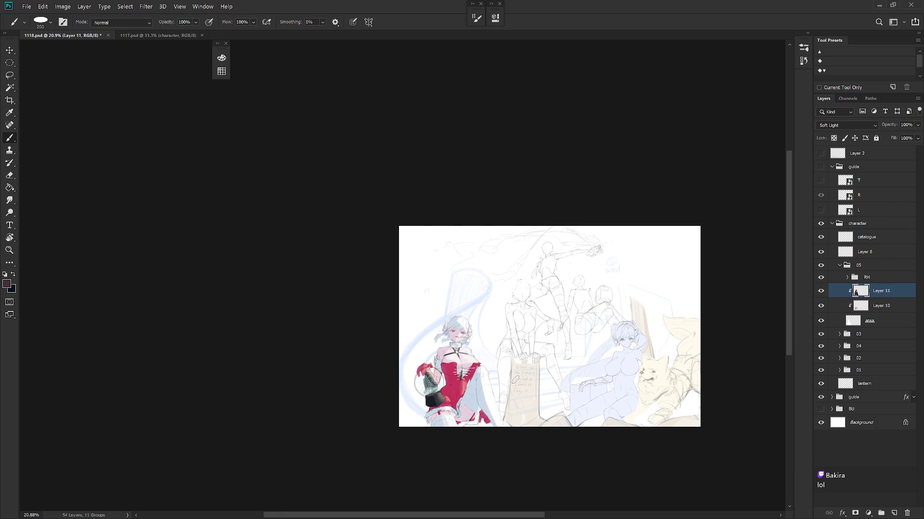
{"action": "left_click_drag", "start_coordinate": [550, 349], "coordinate": [547, 385]}
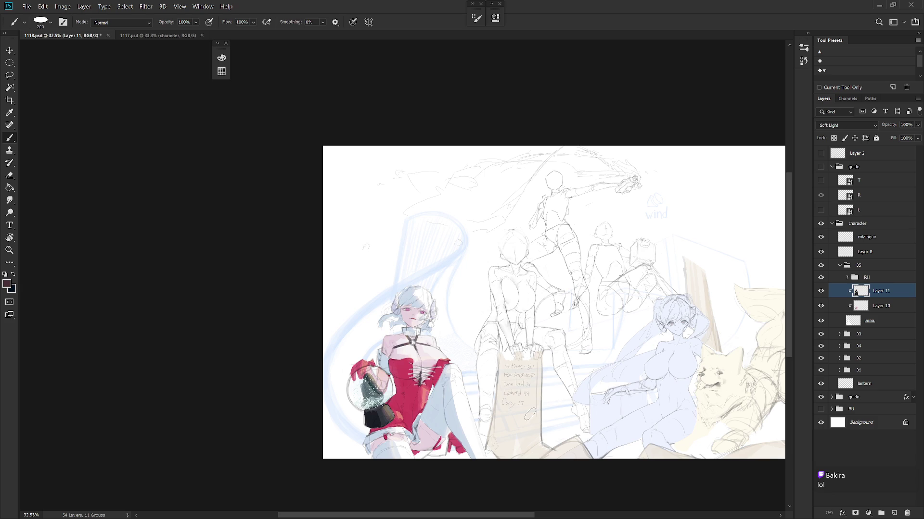
{"action": "left_click_drag", "start_coordinate": [530, 414], "coordinate": [508, 433]}
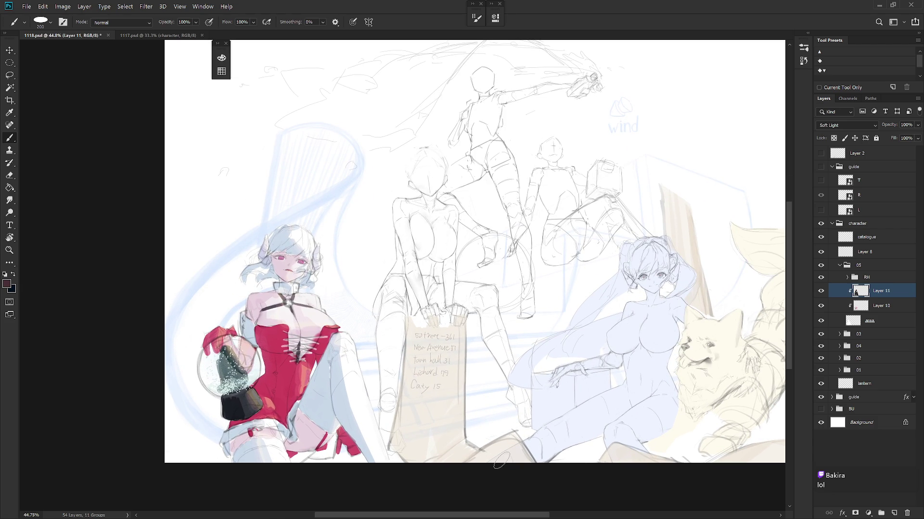
{"action": "key", "text": "alt+bracketleft"}
Step: Sample a near-white colour and paint two thin light strokes on the rotated dress
{"action": "mouse_move", "coordinate": [433, 392]}
{"action": "left_mouse_down"}
{"action": "mouse_move", "coordinate": [406, 298]}
{"action": "mouse_move", "coordinate": [447, 264]}
{"action": "mouse_move", "coordinate": [416, 290]}
{"action": "left_mouse_up"}
{"action": "left_click", "coordinate": [441, 264], "text": "alt"}
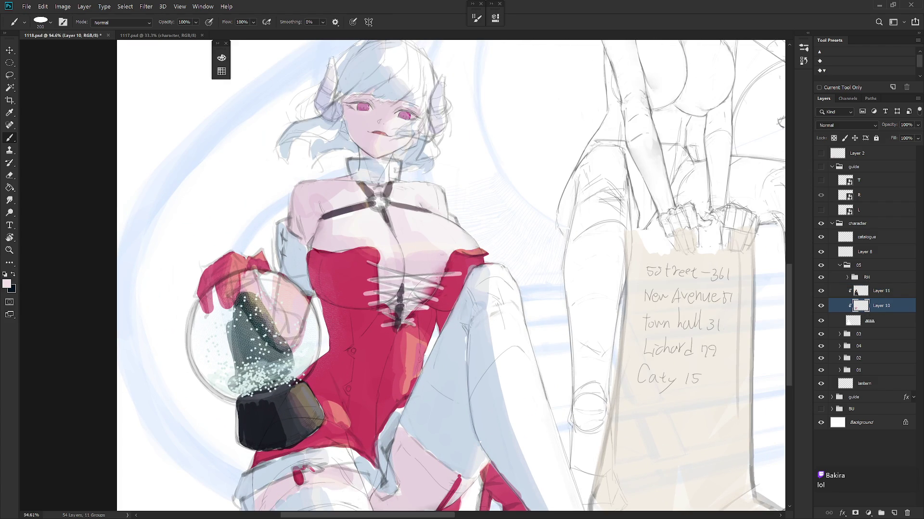
{"action": "left_click", "coordinate": [292, 253], "text": "alt"}
{"action": "key", "text": "bracketleft"}
{"action": "key", "text": "r"}
{"action": "mouse_move", "coordinate": [448, 269]}
{"action": "left_mouse_down"}
{"action": "mouse_move", "coordinate": [393, 241]}
{"action": "mouse_move", "coordinate": [408, 308]}
{"action": "left_mouse_up"}
{"action": "key", "text": "bracketleft"}
{"action": "key", "text": "bracketleft"}
{"action": "key", "text": "bracketleft"}
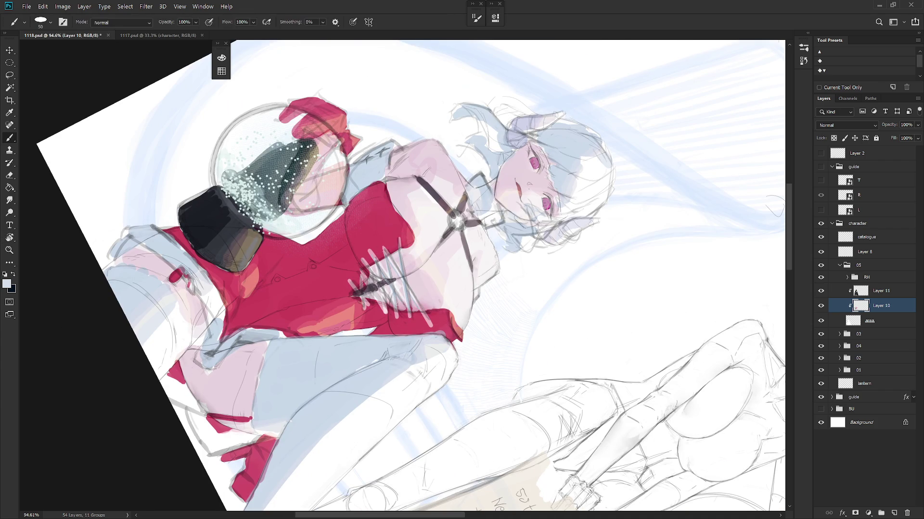
{"action": "left_click_drag", "start_coordinate": [377, 269], "coordinate": [386, 319]}
{"action": "left_click_drag", "start_coordinate": [359, 271], "coordinate": [362, 315]}
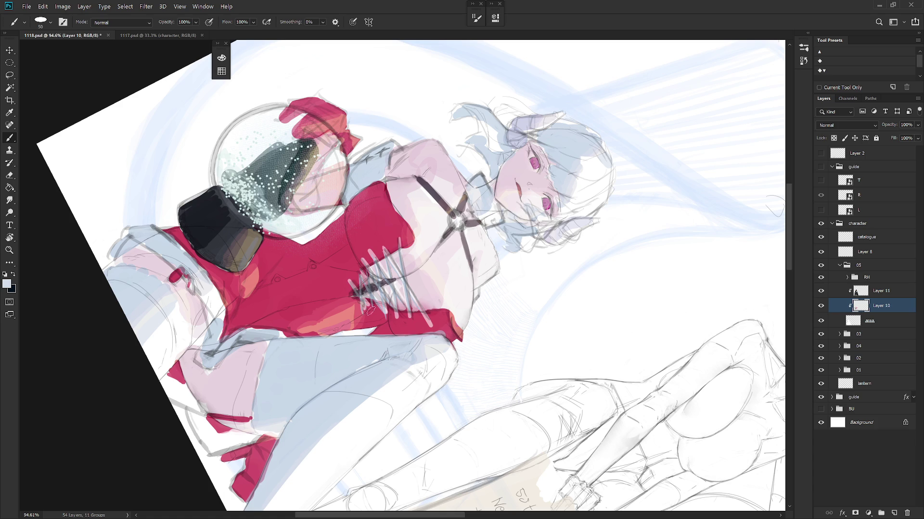
Step: Reset the canvas rotation, sample the glove's red, compare Layer 11 on/off, and save
{"action": "key", "text": "Escape"}
{"action": "key", "text": "ctrl+minus"}
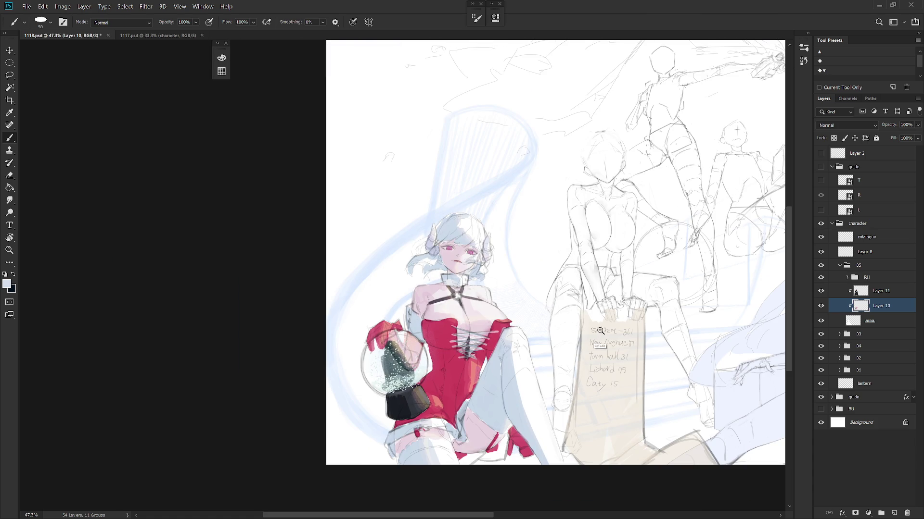
{"action": "scroll", "coordinate": [494, 393], "scroll_direction": "down", "scroll_amount": 1}
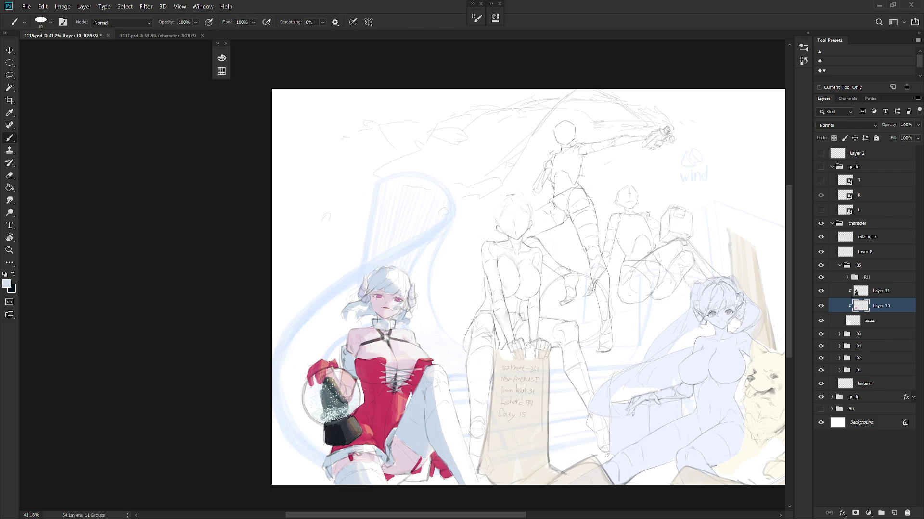
{"action": "scroll", "coordinate": [343, 381], "scroll_direction": "up", "scroll_amount": 4}
{"action": "left_click", "coordinate": [316, 376], "text": "alt"}
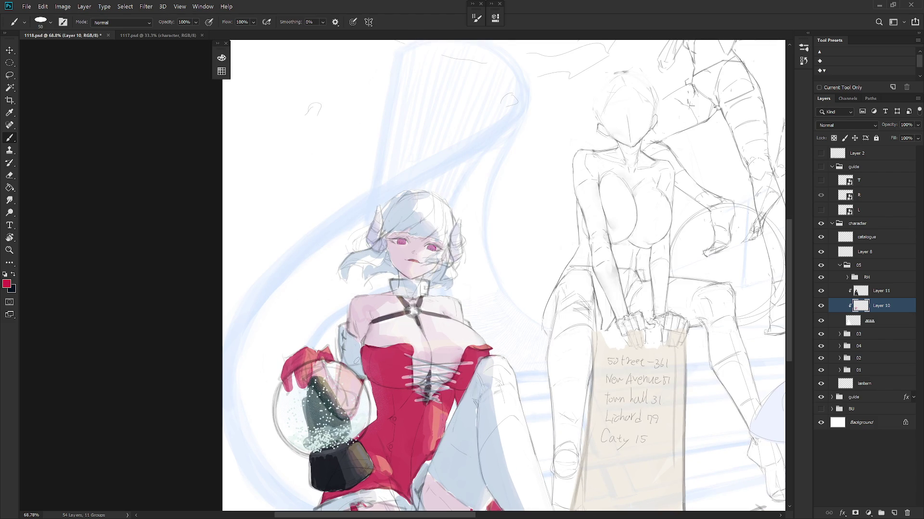
{"action": "left_click", "coordinate": [822, 291]}
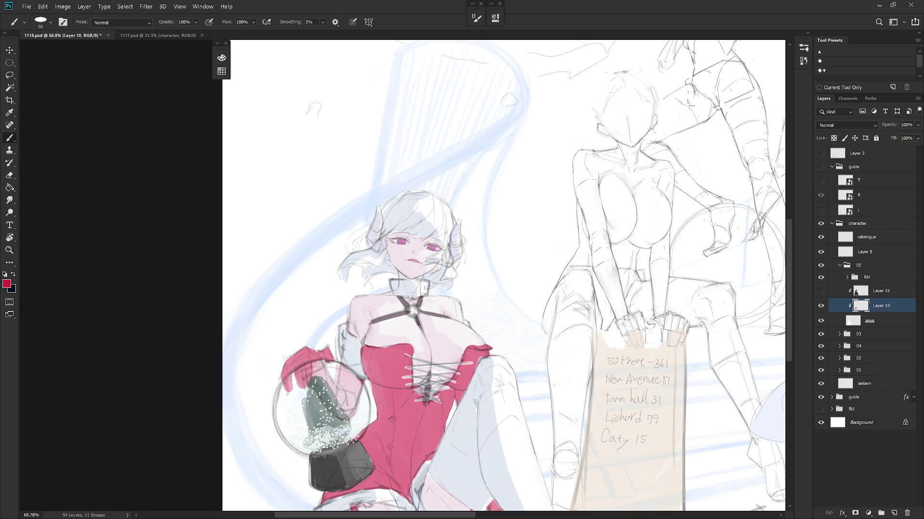
{"action": "left_click", "coordinate": [821, 291]}
{"action": "scroll", "coordinate": [519, 409], "scroll_direction": "down", "scroll_amount": 5}
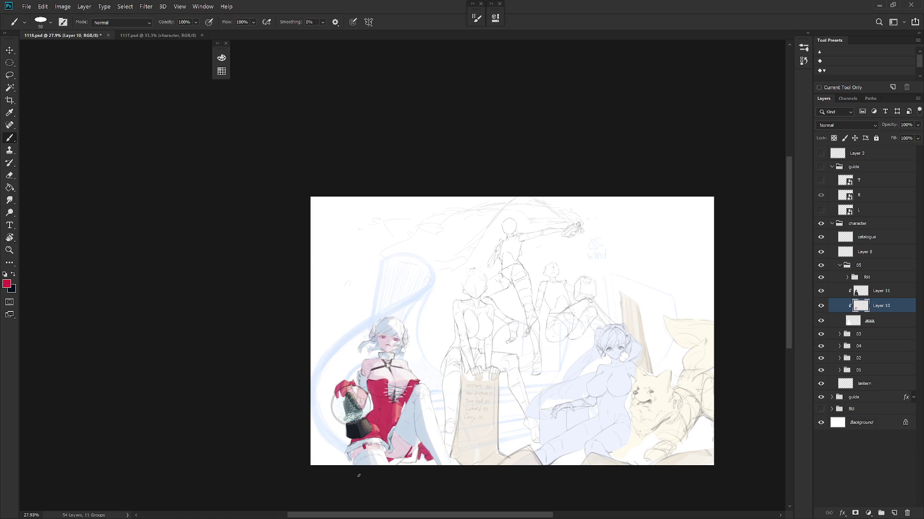
{"action": "key", "text": "ctrl+s"}
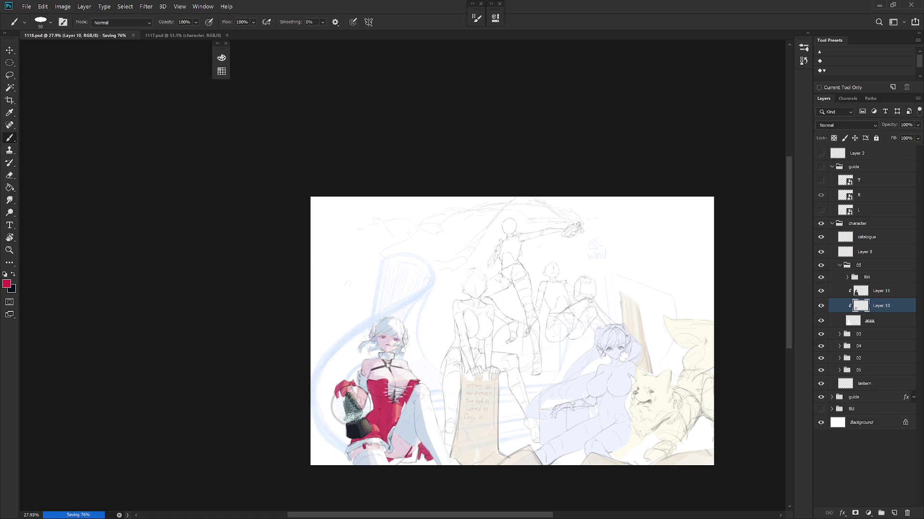
Step: Inspect the guide group's opacity and Color Overlay, keeping the overlay on
{"action": "left_click", "coordinate": [875, 398]}
{"action": "left_click", "coordinate": [917, 125]}
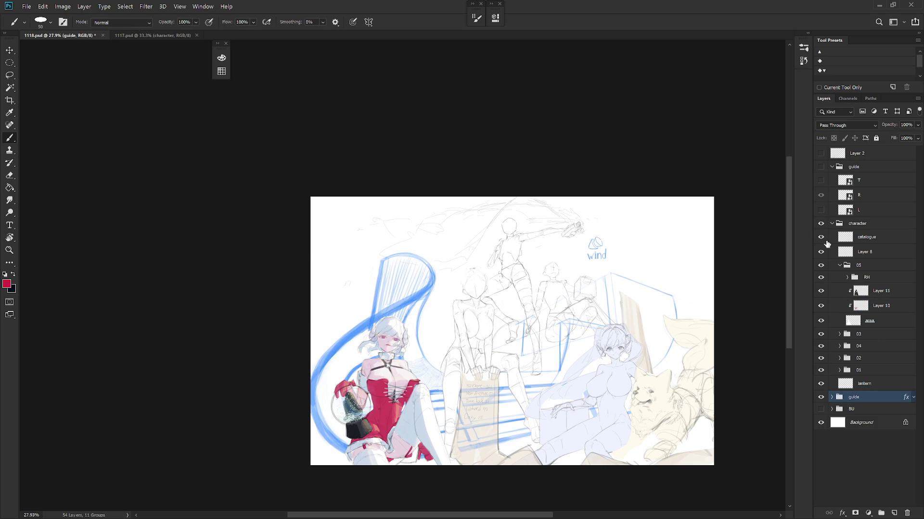
{"action": "scroll", "coordinate": [559, 414], "scroll_direction": "up", "scroll_amount": 3}
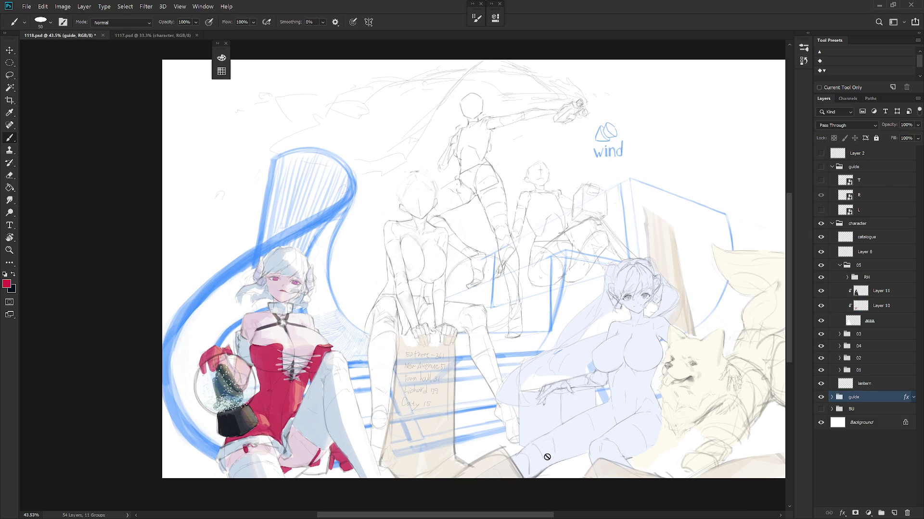
{"action": "left_click", "coordinate": [913, 396]}
{"action": "left_click", "coordinate": [853, 416]}
{"action": "left_click_drag", "start_coordinate": [666, 417], "coordinate": [634, 432]}
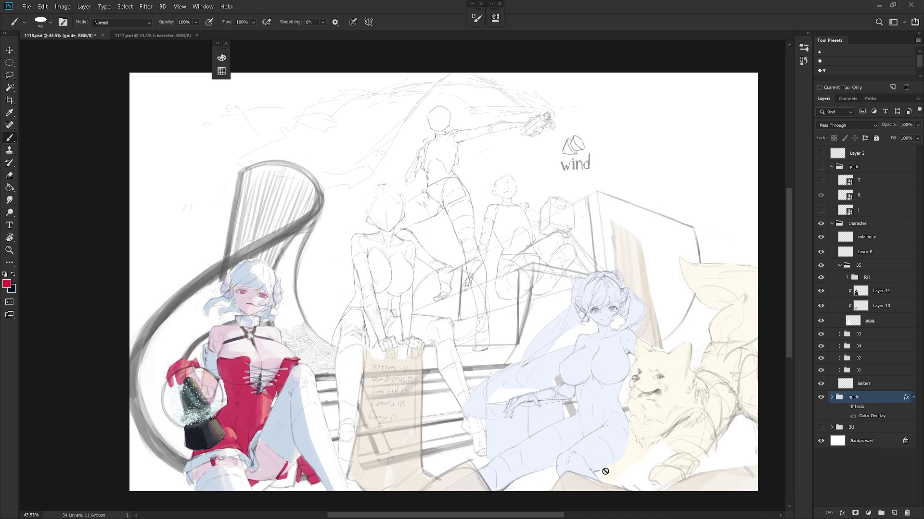
{"action": "key", "text": "ctrl+z"}
Step: Hide Layers 10 and 11, collapse group 05, and add a new layer
{"action": "left_click", "coordinate": [820, 306]}
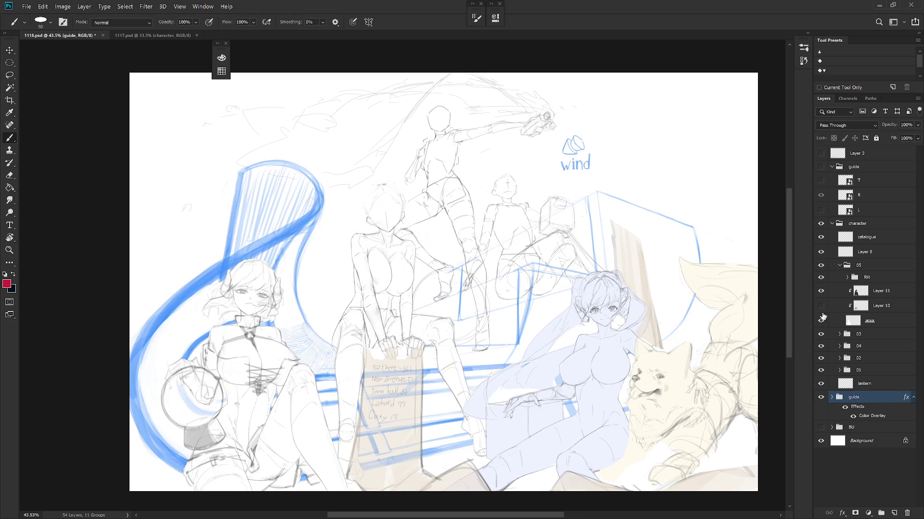
{"action": "left_click", "coordinate": [820, 291]}
{"action": "left_click", "coordinate": [839, 266]}
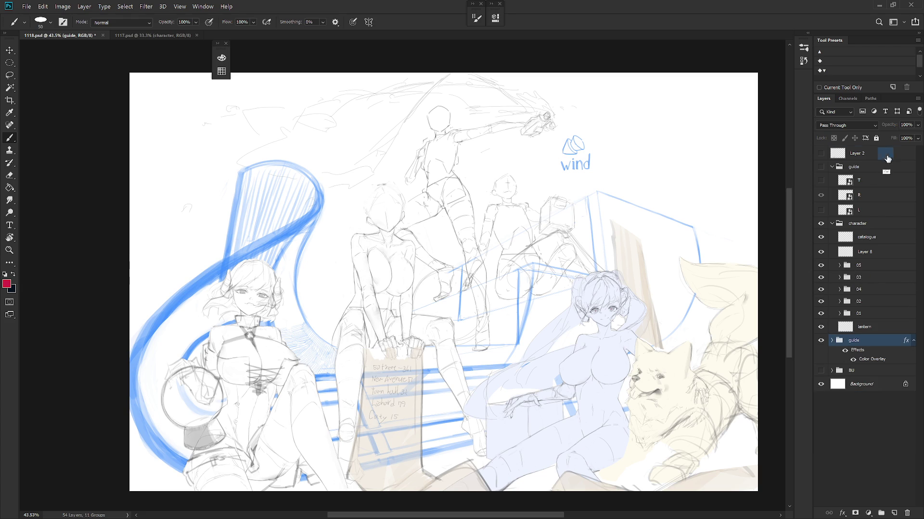
{"action": "key", "text": "ctrl+shift+n"}
{"action": "key", "text": "Return"}
Step: Check Layer 2's red sketch lines, delete Layer 2, and select Layer 12
{"action": "left_click", "coordinate": [822, 168]}
{"action": "left_click", "coordinate": [821, 169]}
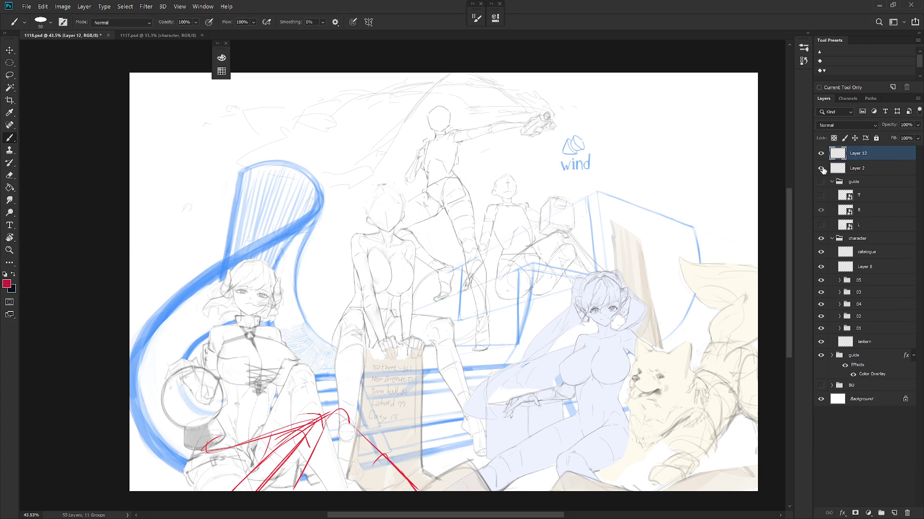
{"action": "left_click", "coordinate": [861, 168]}
{"action": "key", "text": "Delete"}
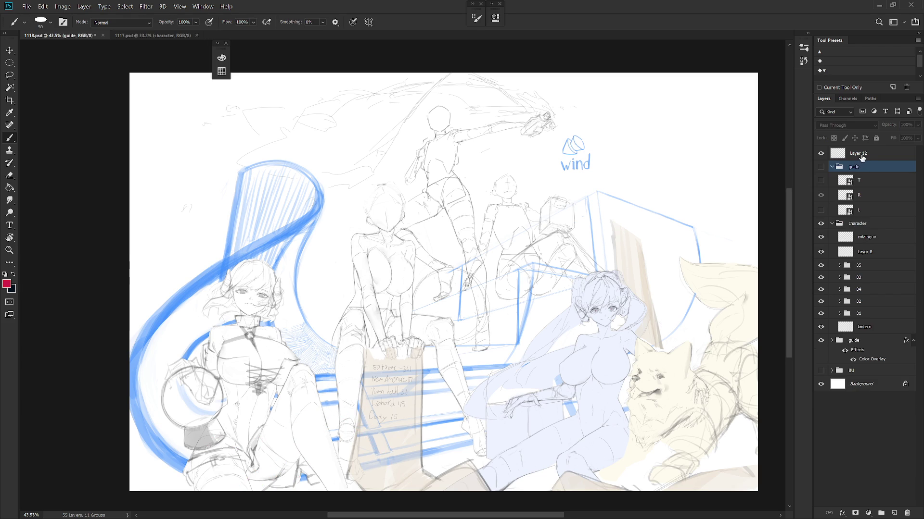
{"action": "left_click", "coordinate": [858, 154]}
Step: Reset colours to black and white and pick the Draw 02 brush at size 200
{"action": "left_click_drag", "start_coordinate": [657, 246], "coordinate": [605, 270]}
{"action": "key", "text": "d"}
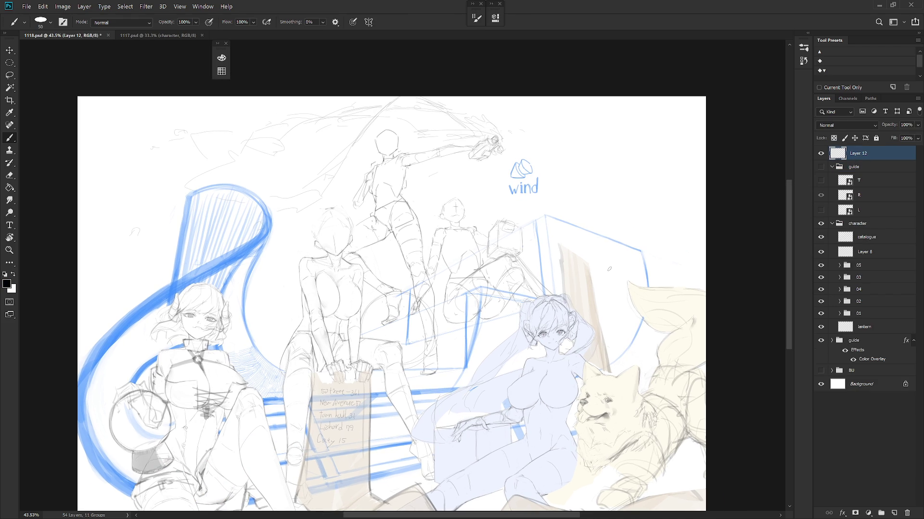
{"action": "right_click", "coordinate": [609, 269]}
{"action": "scroll", "coordinate": [700, 393], "scroll_direction": "up", "scroll_amount": 3}
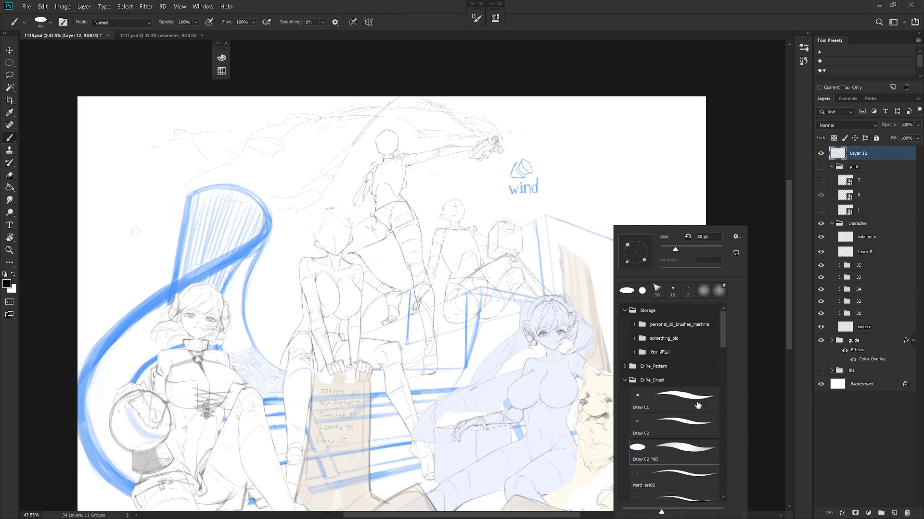
{"action": "left_click", "coordinate": [683, 423]}
{"action": "left_click", "coordinate": [879, 157]}
{"action": "key", "text": "bracketright"}
{"action": "key", "text": "bracketright"}
{"action": "key", "text": "bracketright"}
Step: Letter a bold "BRB." beside the "wind" label
{"action": "mouse_move", "coordinate": [554, 159]}
{"action": "left_mouse_down"}
{"action": "mouse_move", "coordinate": [558, 196]}
{"action": "mouse_move", "coordinate": [565, 178]}
{"action": "mouse_move", "coordinate": [557, 195]}
{"action": "left_mouse_up"}
{"action": "left_click_drag", "start_coordinate": [587, 158], "coordinate": [619, 185]}
{"action": "left_click_drag", "start_coordinate": [589, 154], "coordinate": [585, 196]}
{"action": "left_click_drag", "start_coordinate": [622, 142], "coordinate": [625, 184]}
{"action": "left_click_drag", "start_coordinate": [648, 174], "coordinate": [652, 181]}
Step: Write "Take water." under it with a size 125 brush and view full screen
{"action": "key", "text": "bracketleft"}
{"action": "key", "text": "bracketleft"}
{"action": "key", "text": "bracketleft"}
{"action": "left_click_drag", "start_coordinate": [550, 215], "coordinate": [572, 229]}
{"action": "mouse_move", "coordinate": [575, 211]}
{"action": "left_mouse_down"}
{"action": "mouse_move", "coordinate": [574, 229]}
{"action": "mouse_move", "coordinate": [617, 212]}
{"action": "mouse_move", "coordinate": [633, 223]}
{"action": "left_mouse_up"}
{"action": "left_click_drag", "start_coordinate": [629, 212], "coordinate": [651, 210]}
{"action": "mouse_move", "coordinate": [654, 211]}
{"action": "left_mouse_down"}
{"action": "mouse_move", "coordinate": [663, 201]}
{"action": "mouse_move", "coordinate": [669, 207]}
{"action": "left_mouse_up"}
{"action": "key", "text": "f"}
{"action": "key", "text": "f"}
{"action": "scroll", "coordinate": [610, 492], "scroll_direction": "up", "scroll_amount": 2}
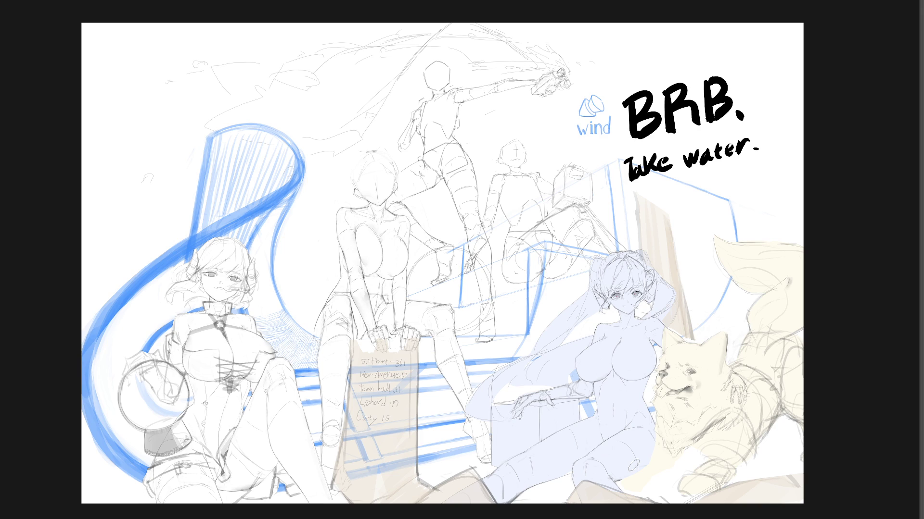
Step: Underline "Take water.", leave full-screen view, and delete the BRB note layer
{"action": "left_click_drag", "start_coordinate": [619, 191], "coordinate": [773, 154]}
{"action": "key", "text": "f"}
{"action": "key", "text": "Delete"}
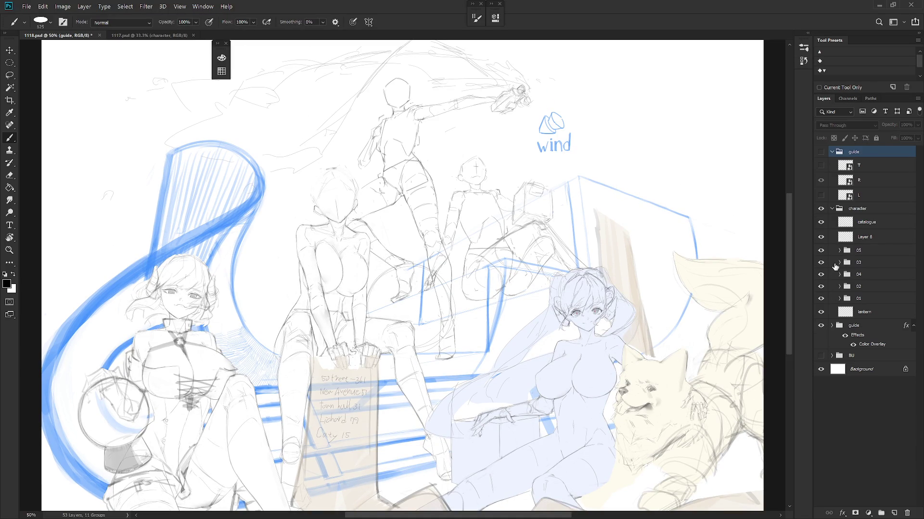
Step: Expand group 05 and delete the empty Layer 8
{"action": "left_click", "coordinate": [840, 250]}
{"action": "left_click", "coordinate": [842, 251]}
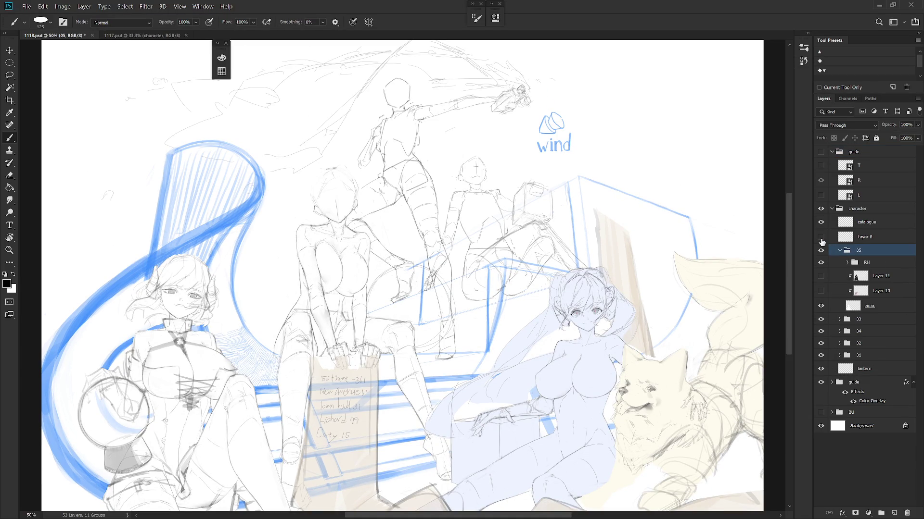
{"action": "left_click", "coordinate": [829, 242]}
{"action": "key", "text": "ctrl+t"}
{"action": "key", "text": "Return"}
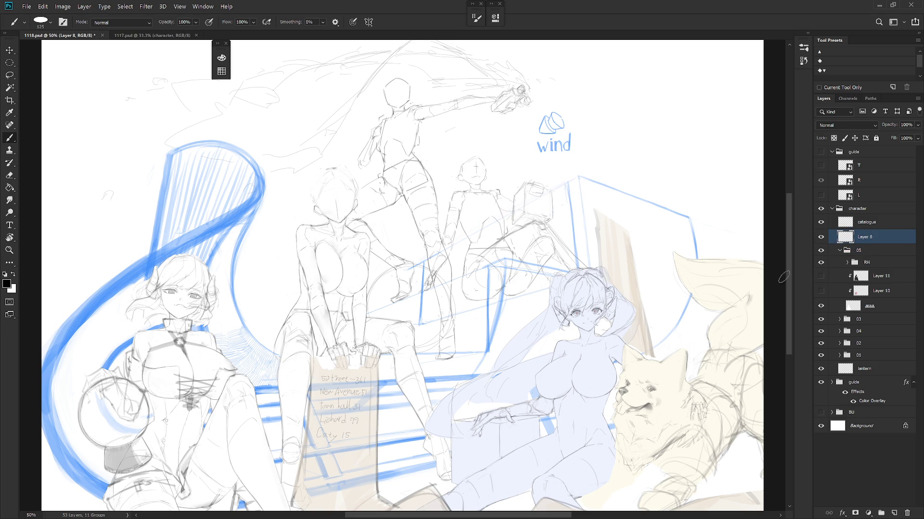
{"action": "key", "text": "Delete"}
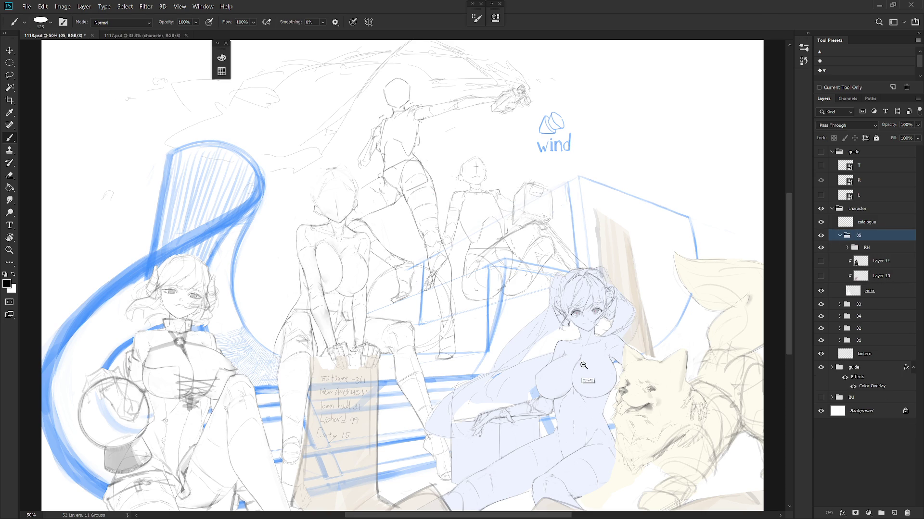
{"action": "scroll", "coordinate": [647, 332], "scroll_direction": "down", "scroll_amount": 2}
Step: Rename Layer 10 to "clr" and Layer 11 to "light", then save
{"action": "double_click", "coordinate": [883, 276]}
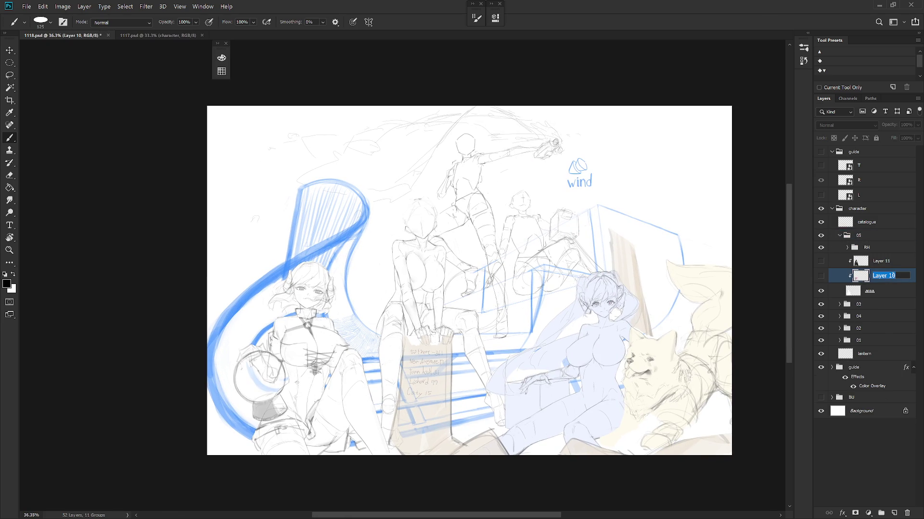
{"action": "type", "text": "clr"}
{"action": "key", "text": "Return"}
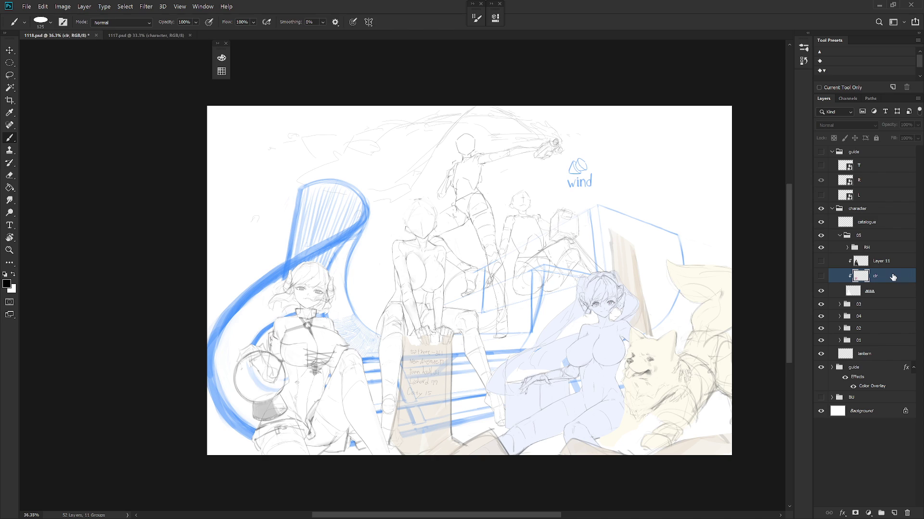
{"action": "double_click", "coordinate": [881, 260]}
{"action": "key", "text": "BackSpace"}
{"action": "type", "text": "ght"}
{"action": "key", "text": "Return"}
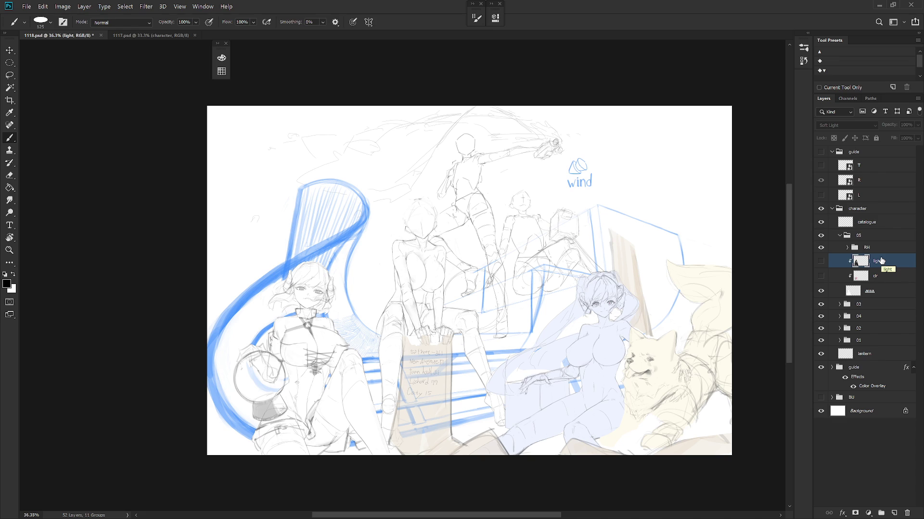
{"action": "key", "text": "ctrl+s"}
Step: Jump to group 04, select the RH · head layer, and add a new layer above it
{"action": "scroll", "coordinate": [426, 253], "scroll_direction": "up", "scroll_amount": 5}
{"action": "scroll", "coordinate": [474, 278], "scroll_direction": "down", "scroll_amount": 2}
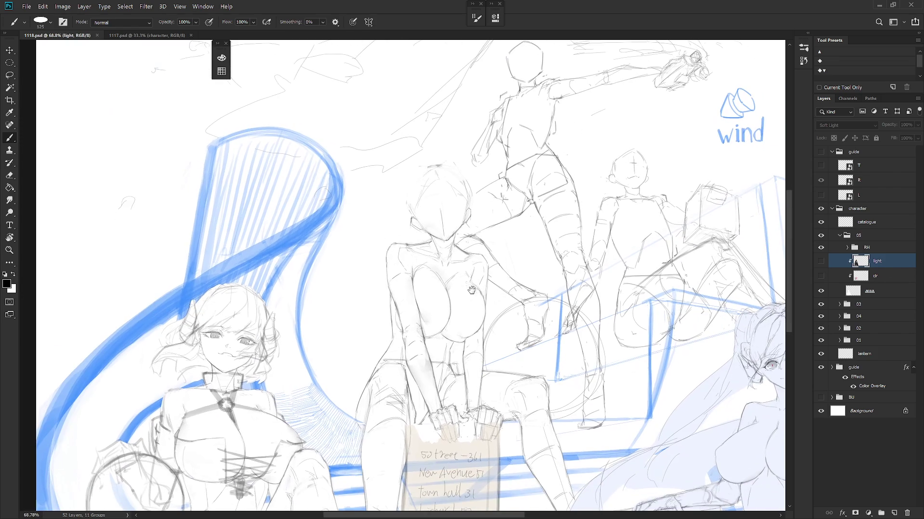
{"action": "right_click", "coordinate": [437, 251], "text": "ctrl"}
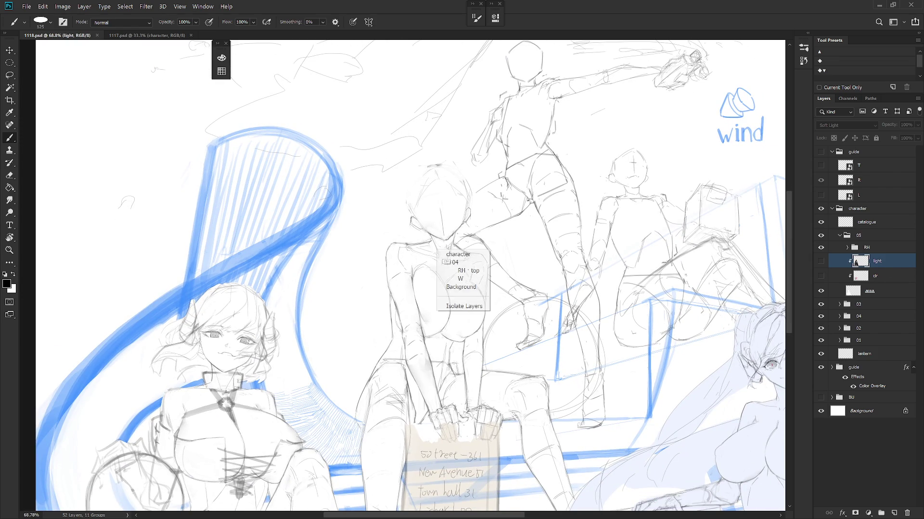
{"action": "left_click", "coordinate": [478, 260]}
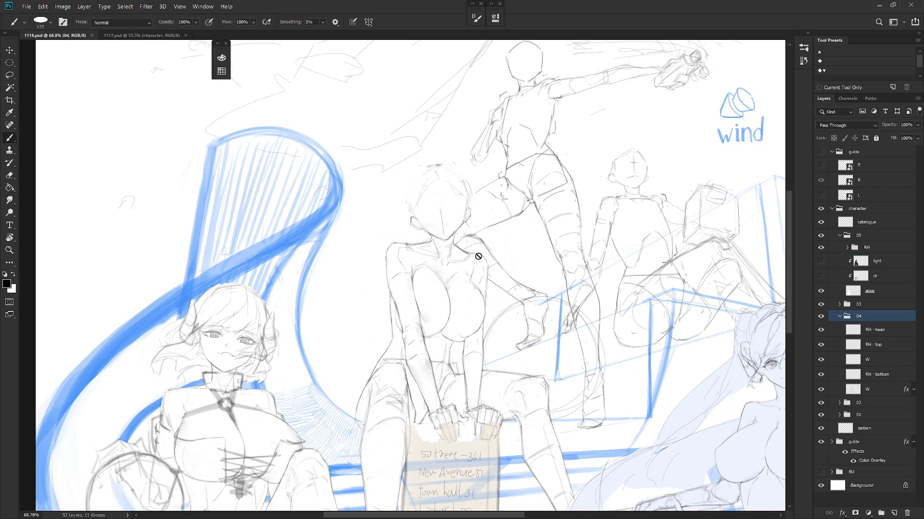
{"action": "left_click", "coordinate": [885, 364]}
{"action": "left_click", "coordinate": [883, 331]}
{"action": "key", "text": "ctrl+shift+n"}
Step: Name the new layer 'face' and reselect the RH · head layer
{"action": "type", "text": "face"}
{"action": "key", "text": "Return"}
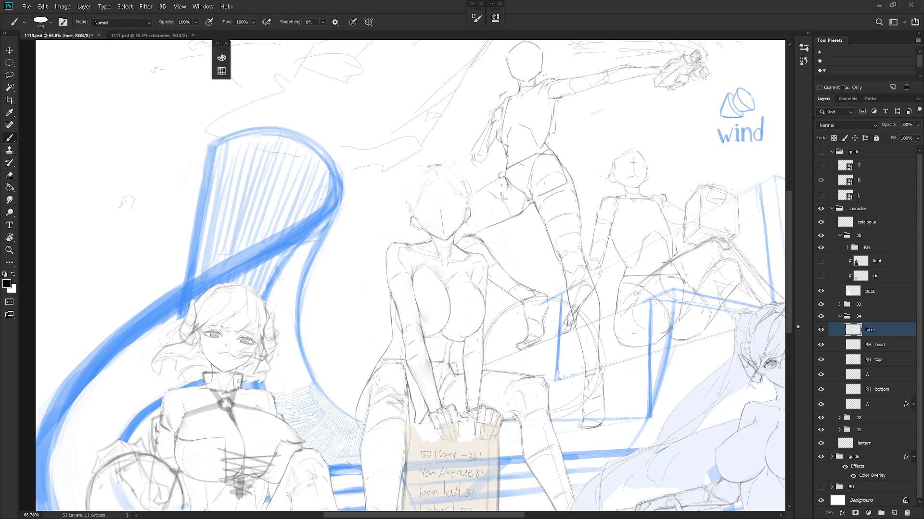
{"action": "left_click", "coordinate": [889, 345]}
Step: Pick a grey painting colour and the Hard Round M40 brush
{"action": "right_click", "coordinate": [461, 221], "text": "alt+shift"}
{"action": "right_click", "coordinate": [490, 232]}
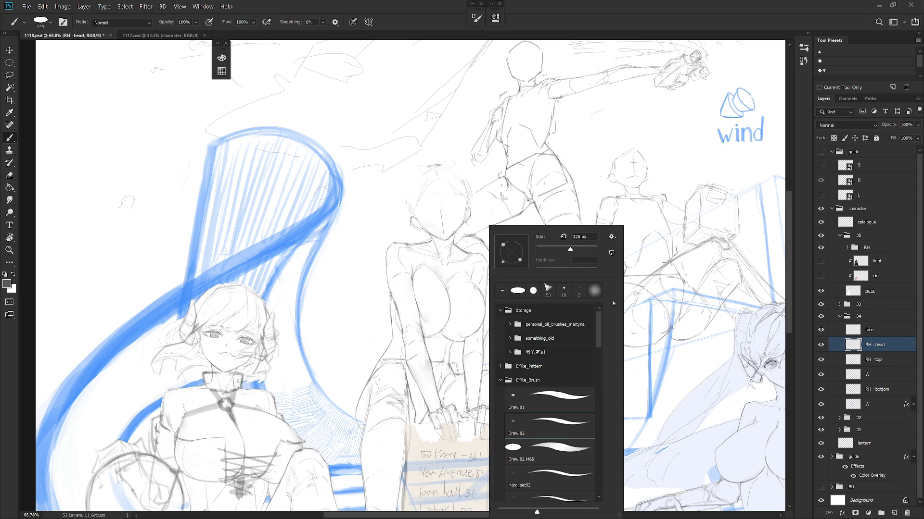
{"action": "left_click_drag", "start_coordinate": [599, 336], "coordinate": [599, 476]}
{"action": "left_click", "coordinate": [543, 461]}
{"action": "key", "text": "Return"}
Step: Test a freehand Lasso outline around the centre girl's head, then drop the selection
{"action": "left_click_drag", "start_coordinate": [474, 258], "coordinate": [500, 276]}
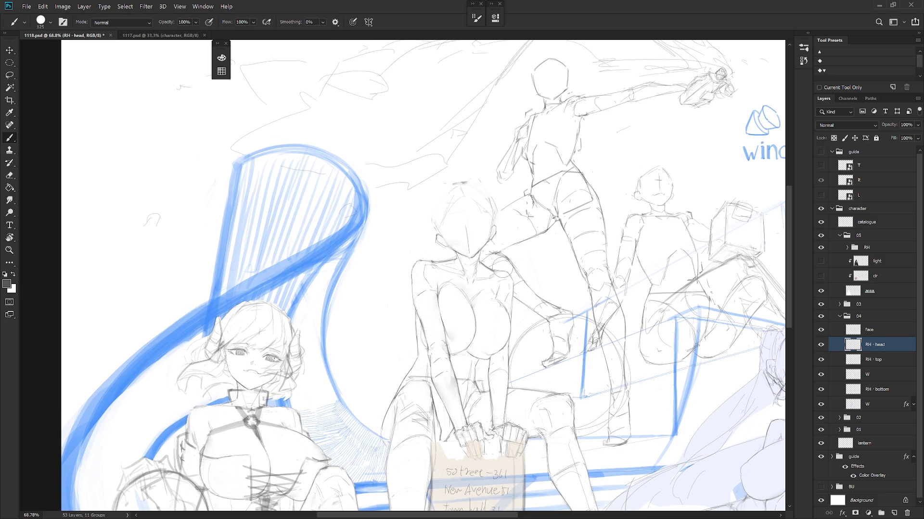
{"action": "key", "text": "e"}
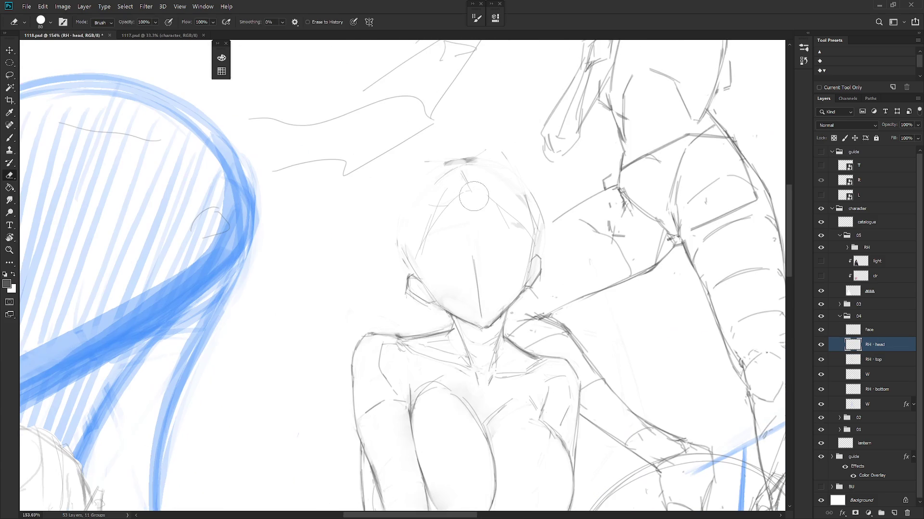
{"action": "scroll", "coordinate": [461, 202], "scroll_direction": "up", "scroll_amount": 4}
{"action": "key", "text": "l"}
{"action": "mouse_move", "coordinate": [481, 327]}
{"action": "left_mouse_down"}
{"action": "mouse_move", "coordinate": [448, 219]}
{"action": "mouse_move", "coordinate": [420, 269]}
{"action": "mouse_move", "coordinate": [441, 305]}
{"action": "mouse_move", "coordinate": [486, 327]}
{"action": "mouse_move", "coordinate": [522, 294]}
{"action": "mouse_move", "coordinate": [504, 263]}
{"action": "left_mouse_up"}
{"action": "left_click", "coordinate": [516, 299]}
Step: Return to the Brush, toggle between black and white painting colours, and collapse group 05
{"action": "scroll", "coordinate": [544, 308], "scroll_direction": "down", "scroll_amount": 3}
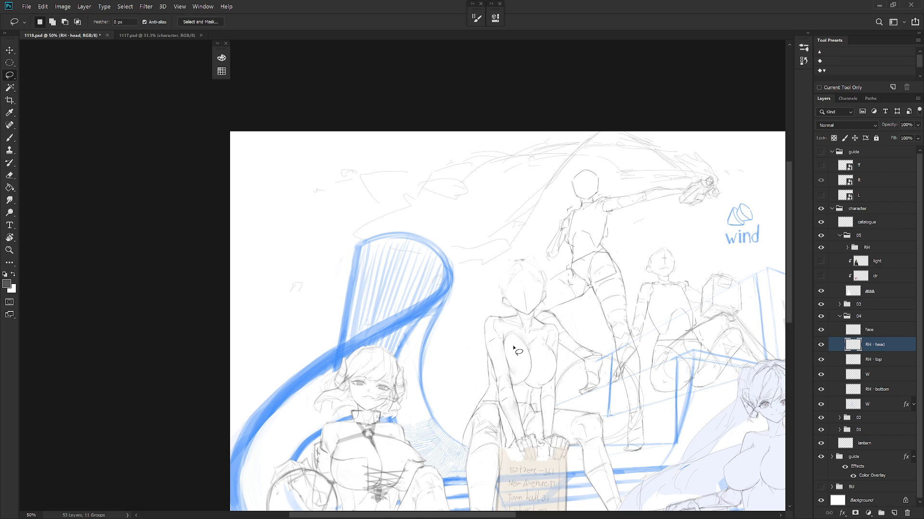
{"action": "left_click_drag", "start_coordinate": [508, 371], "coordinate": [541, 250]}
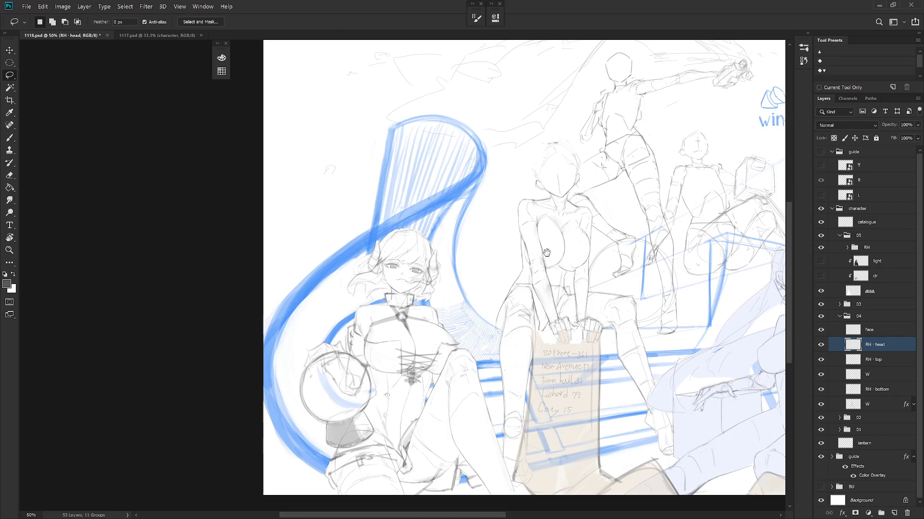
{"action": "key", "text": "b"}
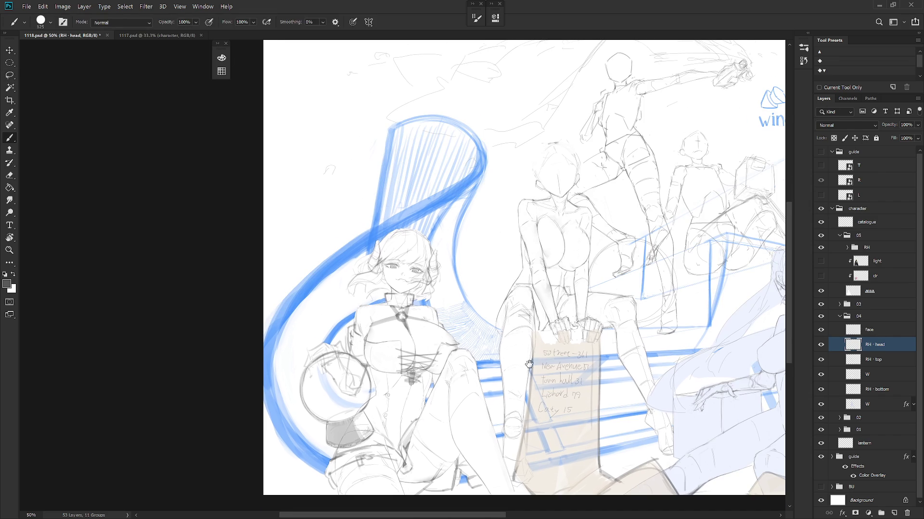
{"action": "left_click_drag", "start_coordinate": [529, 360], "coordinate": [538, 350]}
{"action": "key", "text": "x"}
{"action": "key", "text": "F6"}
{"action": "key", "text": "x"}
{"action": "key", "text": "F6"}
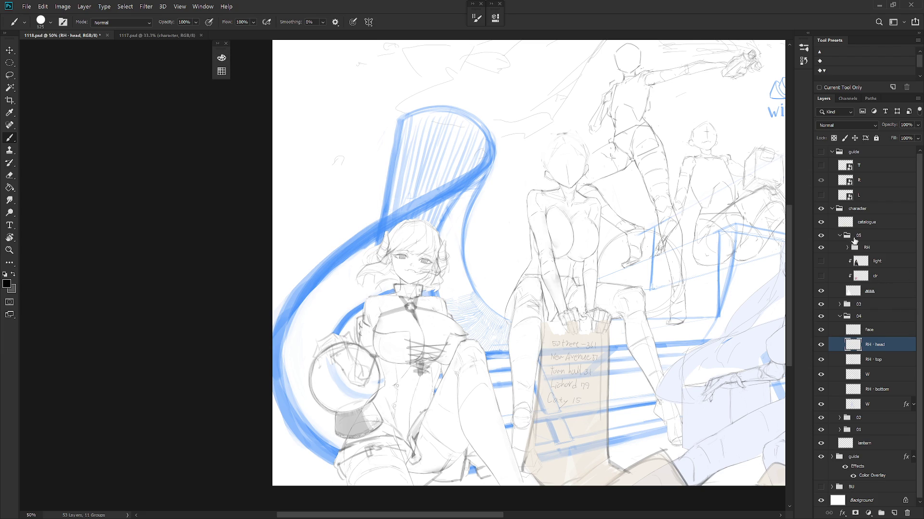
{"action": "left_click", "coordinate": [843, 235]}
Step: Expand group 05's RH set, select layer 05, and shrink the brush to size 2
{"action": "left_click", "coordinate": [843, 236]}
{"action": "left_click", "coordinate": [847, 247]}
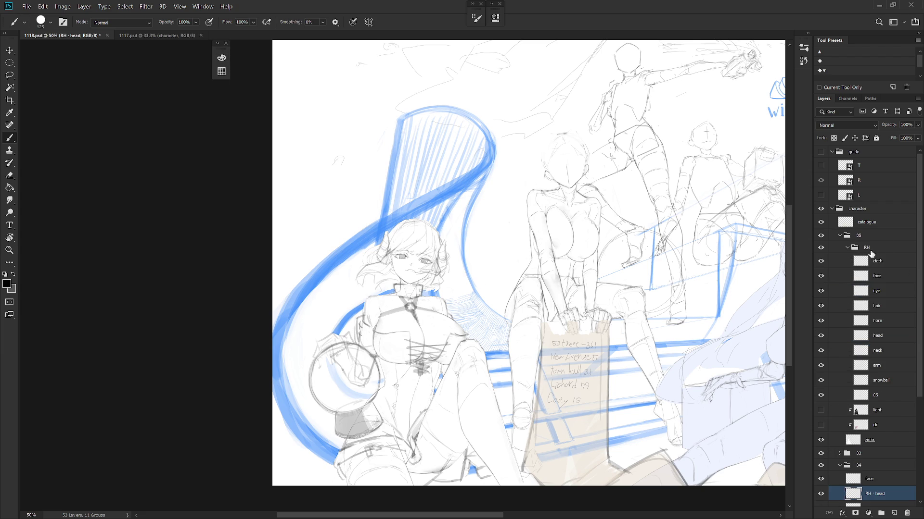
{"action": "left_click", "coordinate": [890, 396]}
{"action": "left_click_drag", "start_coordinate": [543, 406], "coordinate": [575, 367]}
{"action": "right_click", "coordinate": [584, 371]}
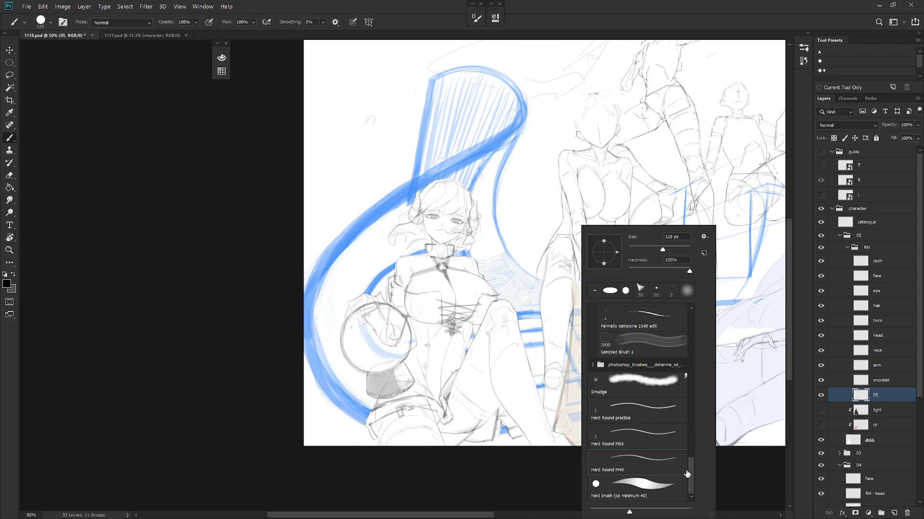
{"action": "left_click", "coordinate": [886, 392]}
{"action": "right_click", "coordinate": [722, 366]}
{"action": "left_click_drag", "start_coordinate": [797, 248], "coordinate": [766, 248]}
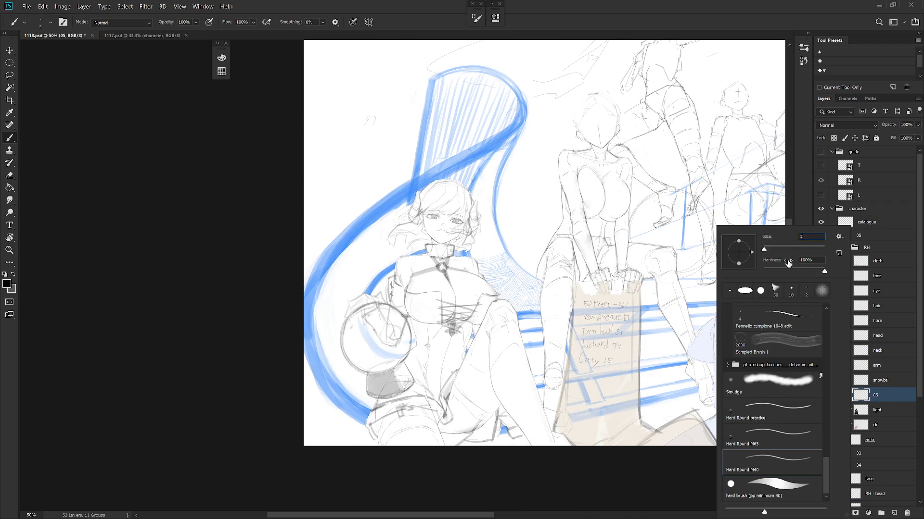
{"action": "left_click", "coordinate": [677, 279]}
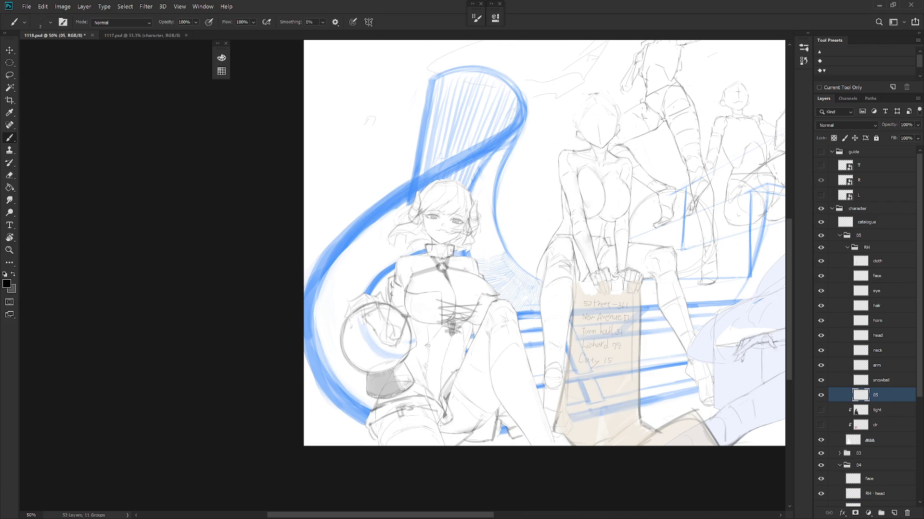
Step: Bring the wind sketch into view and set white as the painting colour
{"action": "left_click_drag", "start_coordinate": [624, 362], "coordinate": [535, 391]}
{"action": "left_click_drag", "start_coordinate": [599, 354], "coordinate": [565, 390]}
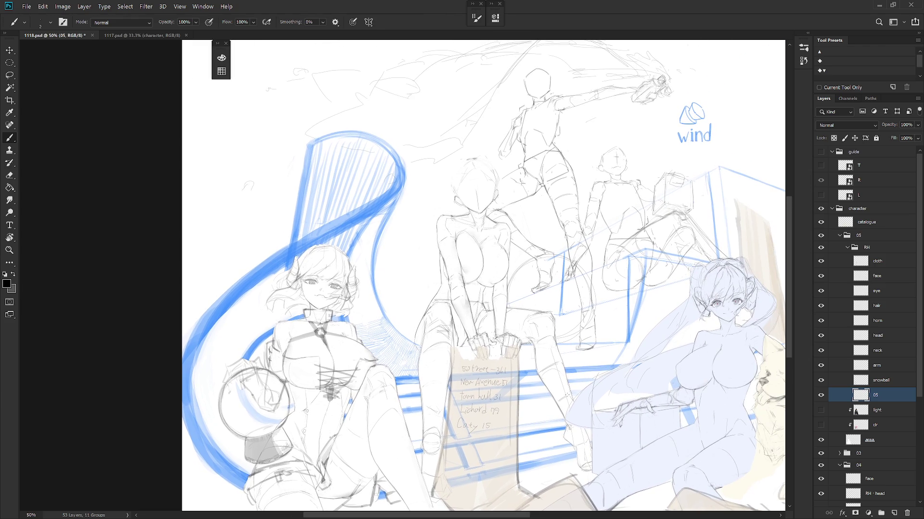
{"action": "left_click_drag", "start_coordinate": [610, 289], "coordinate": [602, 306]}
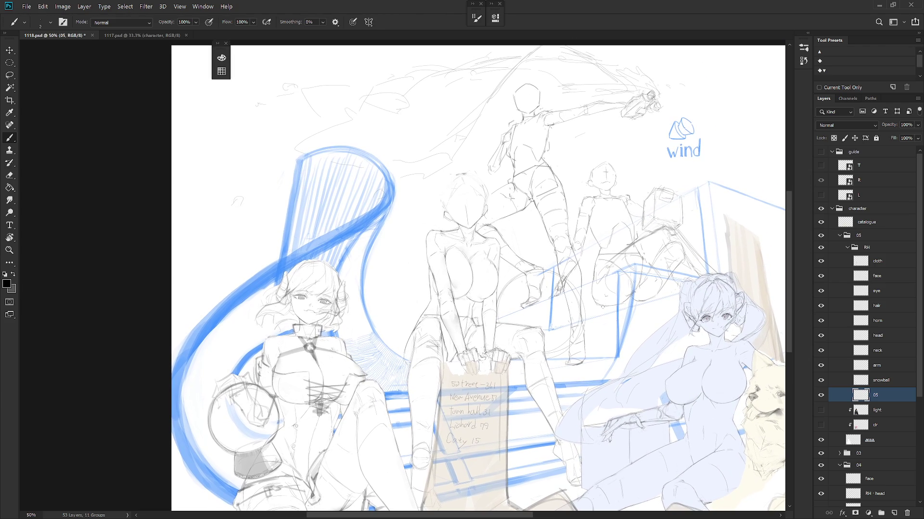
{"action": "left_click", "coordinate": [221, 57]}
{"action": "left_click", "coordinate": [239, 65]}
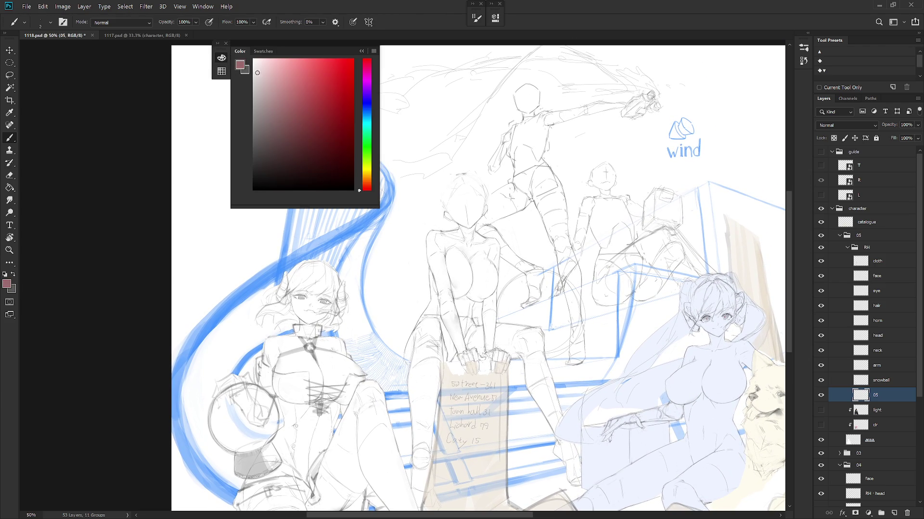
{"action": "left_click", "coordinate": [222, 58]}
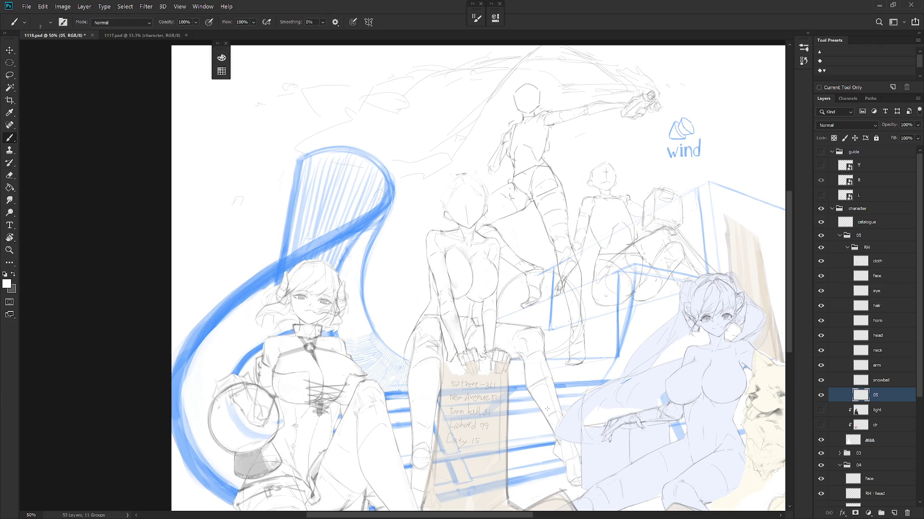
Step: Select the head and neck layers, place them by layer 05, and merge with Ctrl+E
{"action": "left_click", "coordinate": [861, 247]}
{"action": "left_click", "coordinate": [885, 351]}
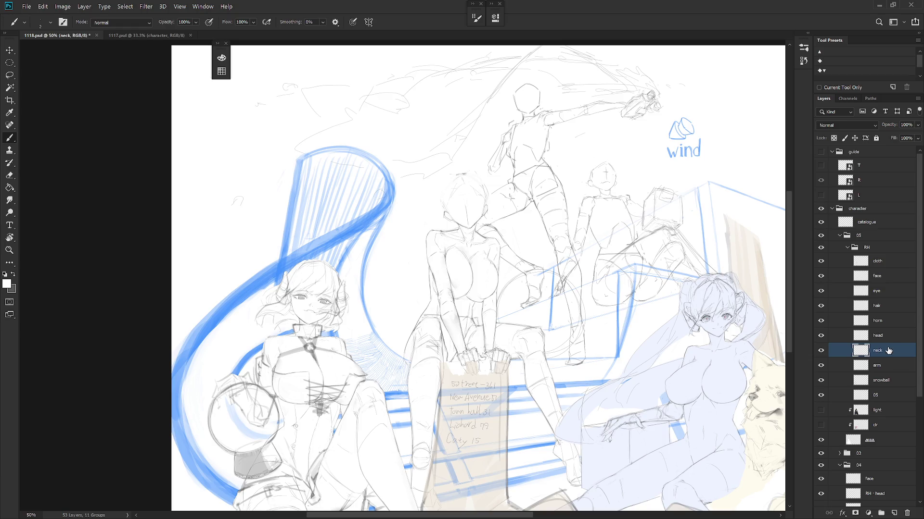
{"action": "left_click", "coordinate": [889, 336]}
{"action": "left_click", "coordinate": [889, 352], "text": "shift"}
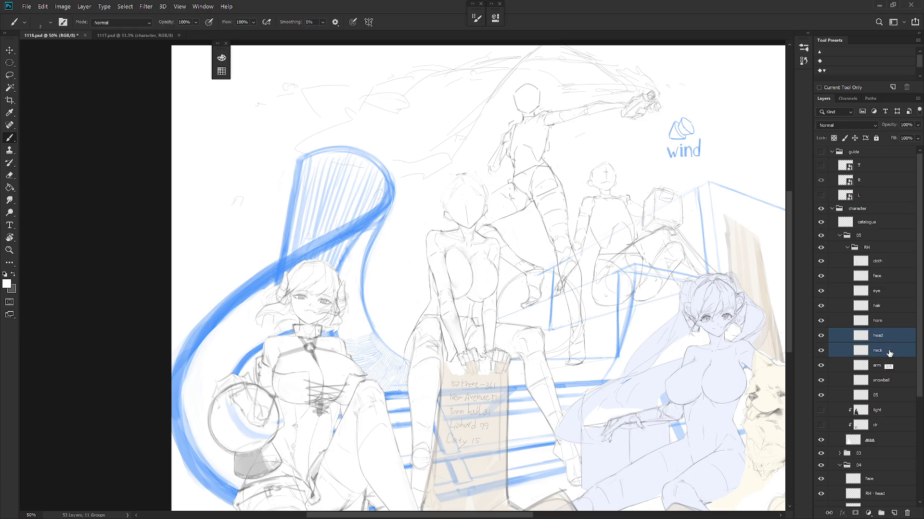
{"action": "left_click", "coordinate": [885, 365], "text": "shift"}
{"action": "mouse_move", "coordinate": [544, 411]}
{"action": "left_mouse_down"}
{"action": "mouse_move", "coordinate": [551, 349]}
{"action": "mouse_move", "coordinate": [554, 366]}
{"action": "left_mouse_up"}
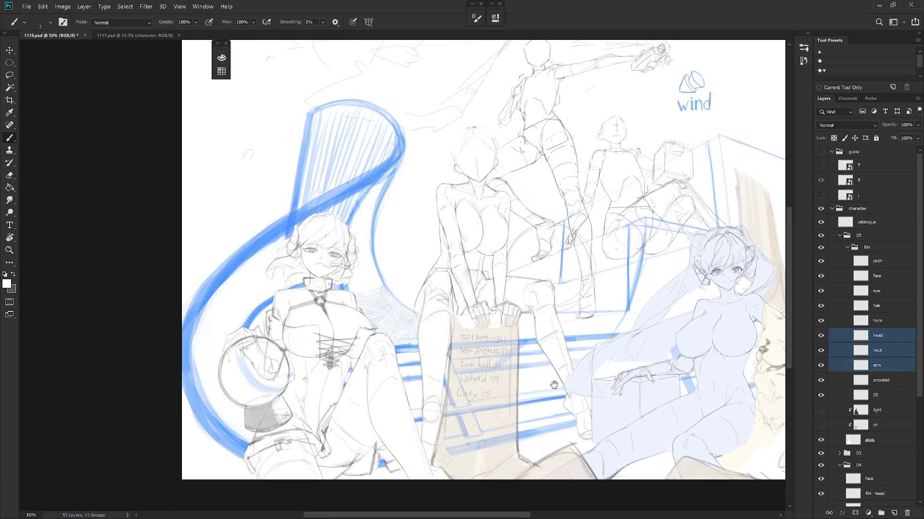
{"action": "mouse_move", "coordinate": [894, 347]}
{"action": "left_mouse_down"}
{"action": "mouse_move", "coordinate": [885, 359]}
{"action": "mouse_move", "coordinate": [889, 350]}
{"action": "mouse_move", "coordinate": [889, 385]}
{"action": "mouse_move", "coordinate": [884, 371]}
{"action": "left_mouse_up"}
{"action": "left_click", "coordinate": [886, 396], "text": "shift"}
{"action": "left_click", "coordinate": [887, 368], "text": "shift"}
{"action": "key", "text": "ctrl+e"}
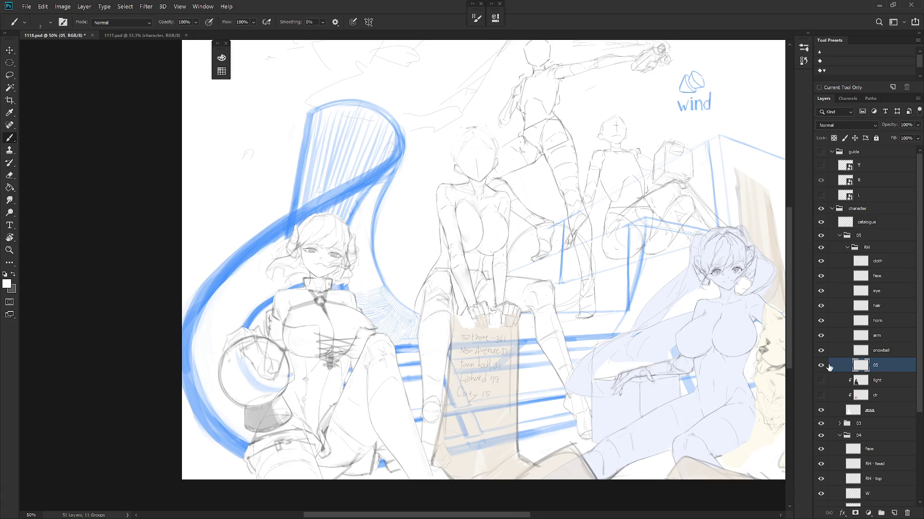
{"action": "scroll", "coordinate": [456, 260], "scroll_direction": "right", "scroll_amount": 3}
{"action": "left_click", "coordinate": [848, 247]}
{"action": "key", "text": "x"}
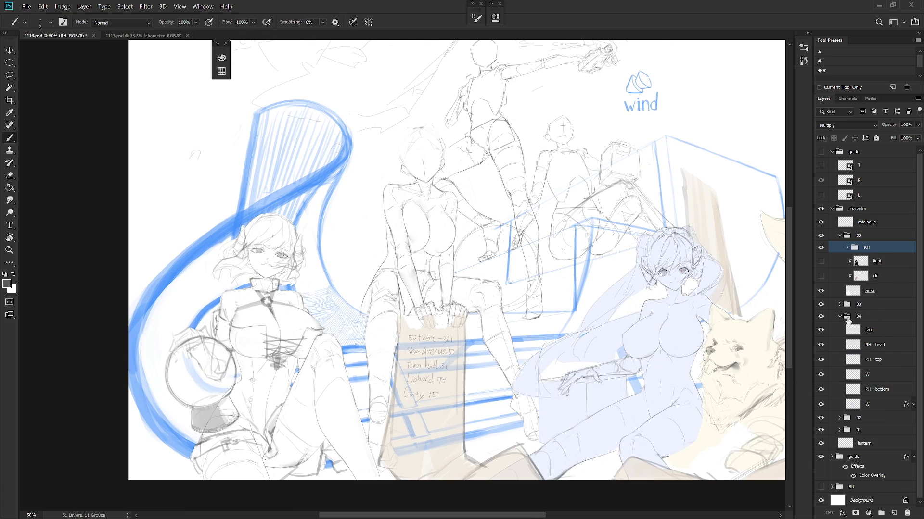
{"action": "left_click", "coordinate": [839, 304]}
{"action": "scroll", "coordinate": [907, 390], "scroll_direction": "down", "scroll_amount": 3}
{"action": "left_click", "coordinate": [913, 426]}
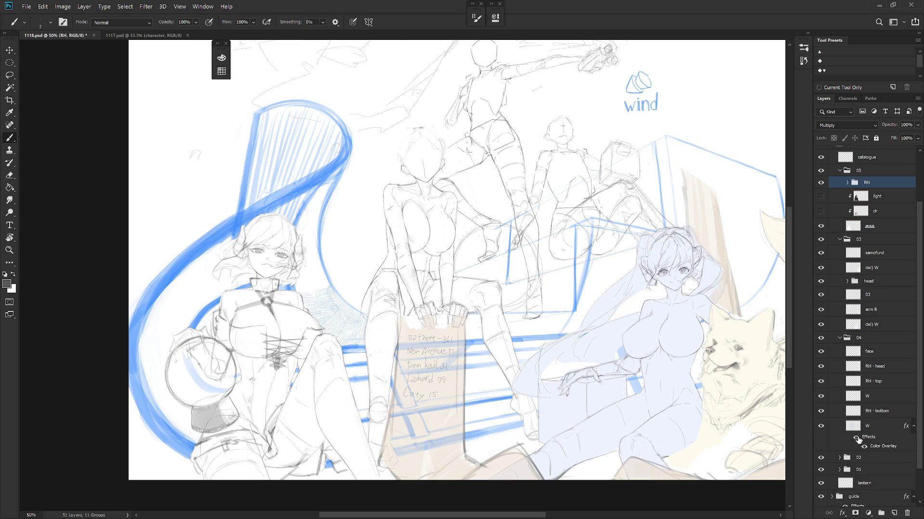
{"action": "left_click", "coordinate": [856, 438]}
{"action": "left_click", "coordinate": [856, 438]}
{"action": "left_click", "coordinate": [856, 437]}
{"action": "left_click", "coordinate": [855, 437]}
{"action": "left_click", "coordinate": [857, 438]}
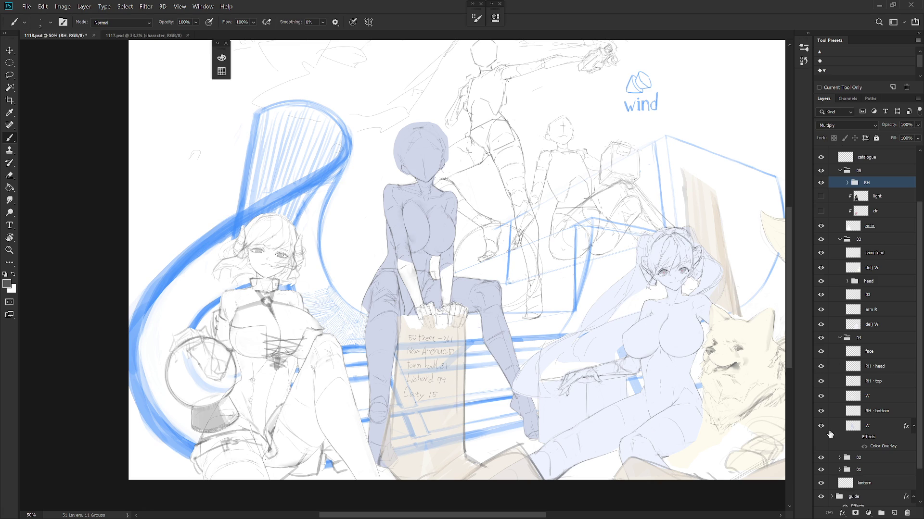
{"action": "left_click", "coordinate": [856, 438]}
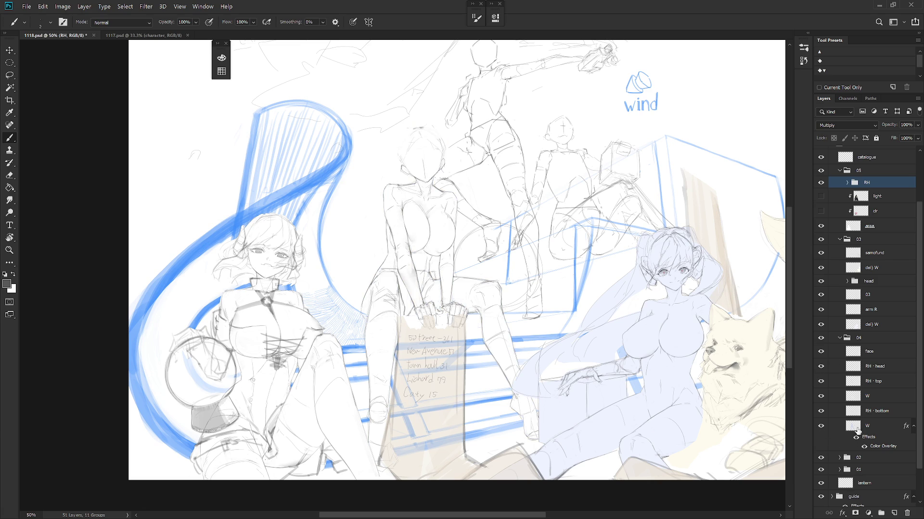
{"action": "left_click", "coordinate": [821, 396]}
{"action": "left_click", "coordinate": [821, 397]}
{"action": "left_click_drag", "start_coordinate": [574, 364], "coordinate": [634, 386]}
{"action": "scroll", "coordinate": [532, 307], "scroll_direction": "up", "scroll_amount": 4}
{"action": "left_click_drag", "start_coordinate": [743, 378], "coordinate": [734, 431]}
{"action": "left_click", "coordinate": [870, 352]}
{"action": "left_click", "coordinate": [871, 368]}
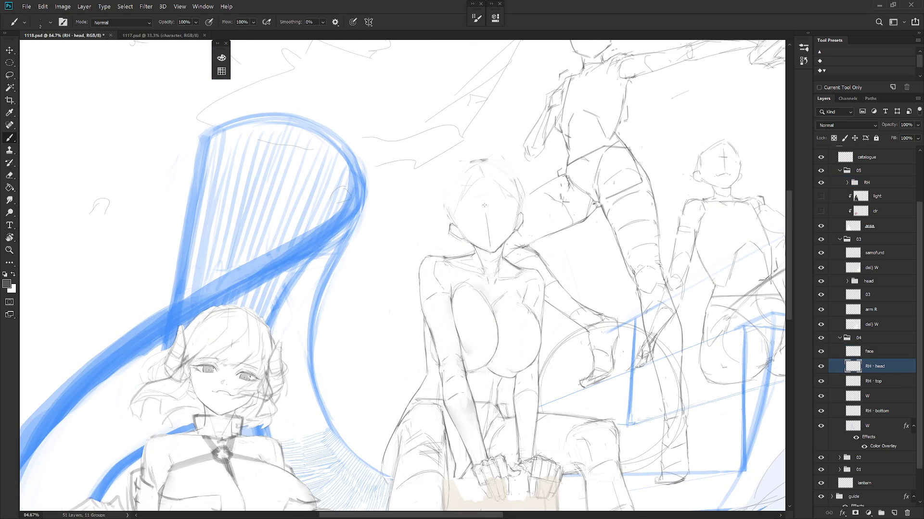
Step: Draw a vertical centre line down the seated girl's face from forehead to chin
{"action": "key", "text": "e"}
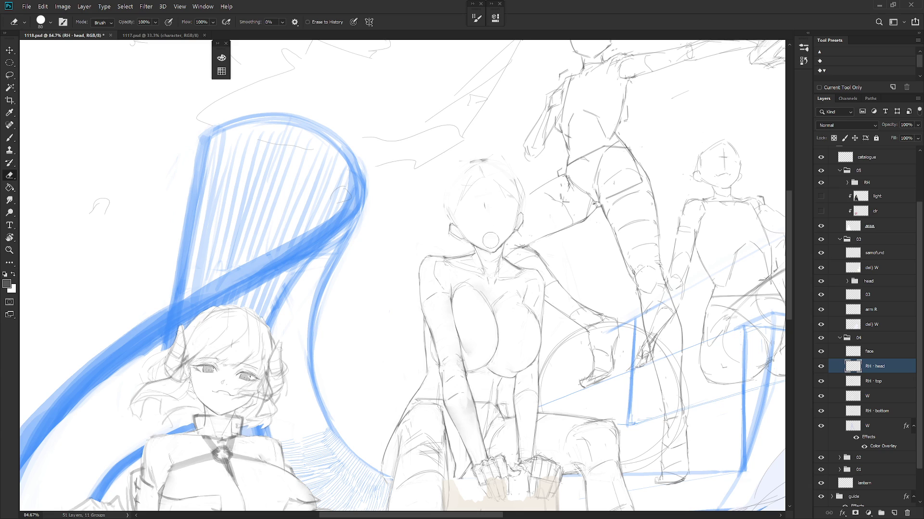
{"action": "scroll", "coordinate": [518, 185], "scroll_direction": "up", "scroll_amount": 2}
{"action": "key", "text": "b"}
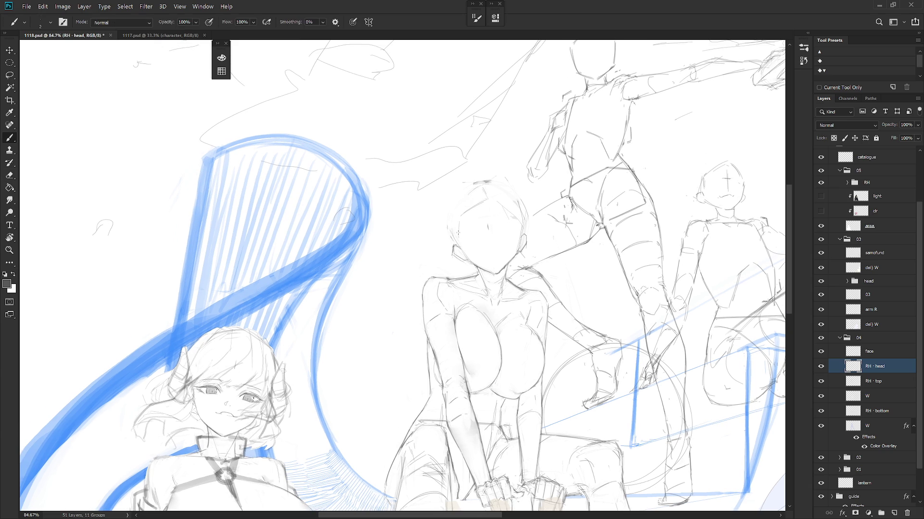
{"action": "key", "text": "e"}
{"action": "key", "text": "b"}
{"action": "left_click_drag", "start_coordinate": [485, 200], "coordinate": [493, 247]}
{"action": "key", "text": "ctrl+z"}
{"action": "left_click_drag", "start_coordinate": [486, 218], "coordinate": [494, 269]}
Step: Alternate Eraser and Brush over the head sketch and add short strokes beside the head
{"action": "key", "text": "e"}
{"action": "key", "text": "b"}
{"action": "key", "text": "e"}
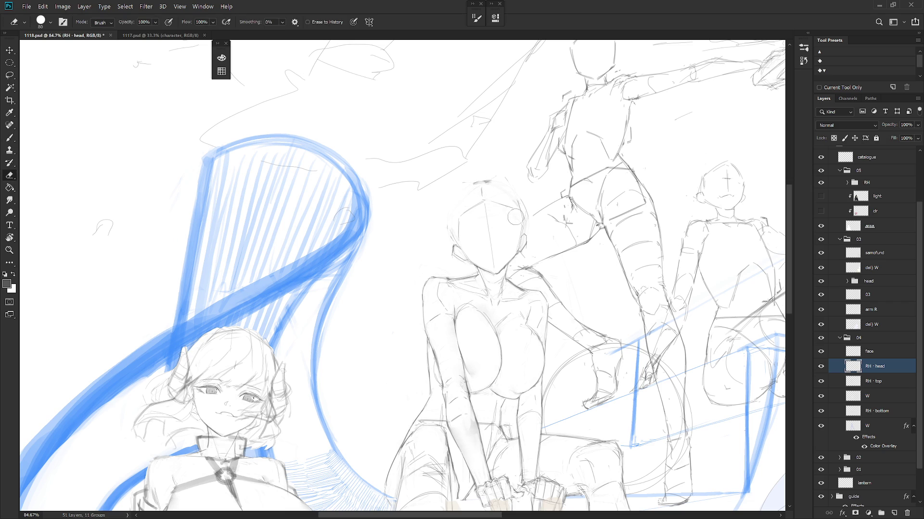
{"action": "key", "text": "b"}
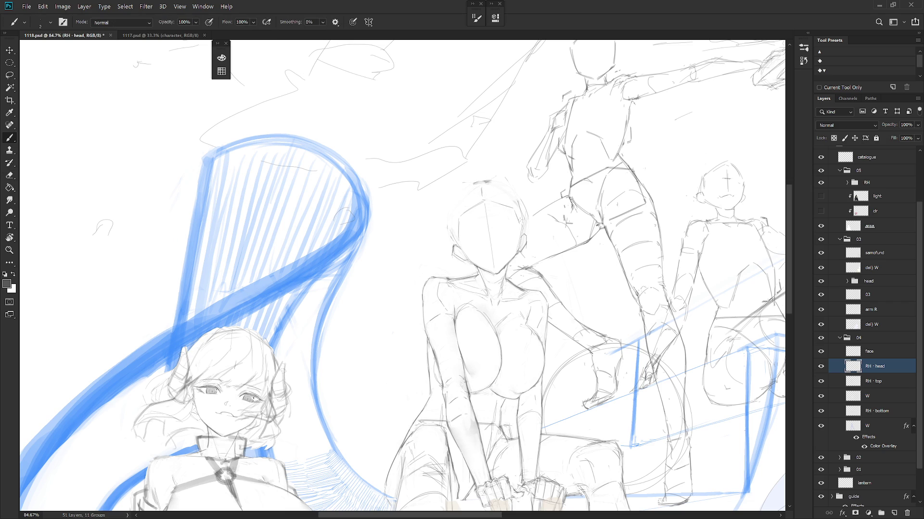
{"action": "key", "text": "e"}
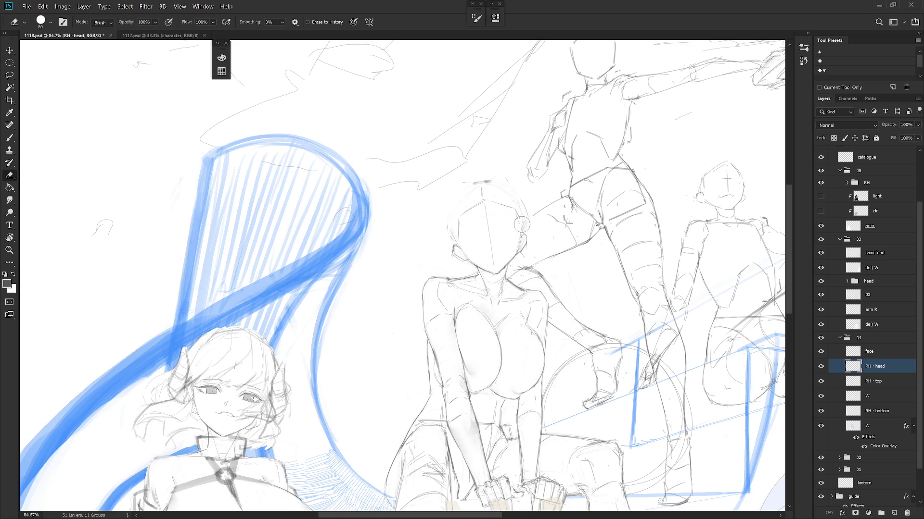
{"action": "key", "text": "b"}
{"action": "key", "text": "e"}
{"action": "key", "text": "b"}
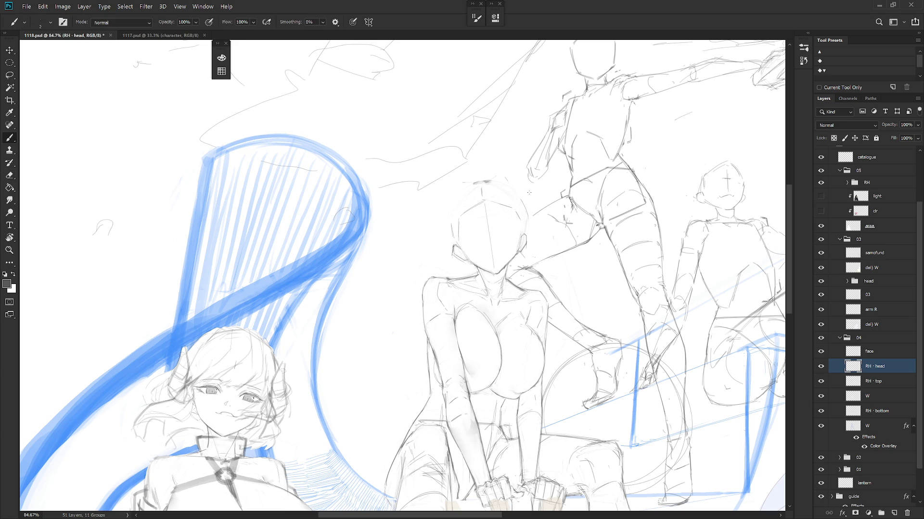
{"action": "key", "text": "e"}
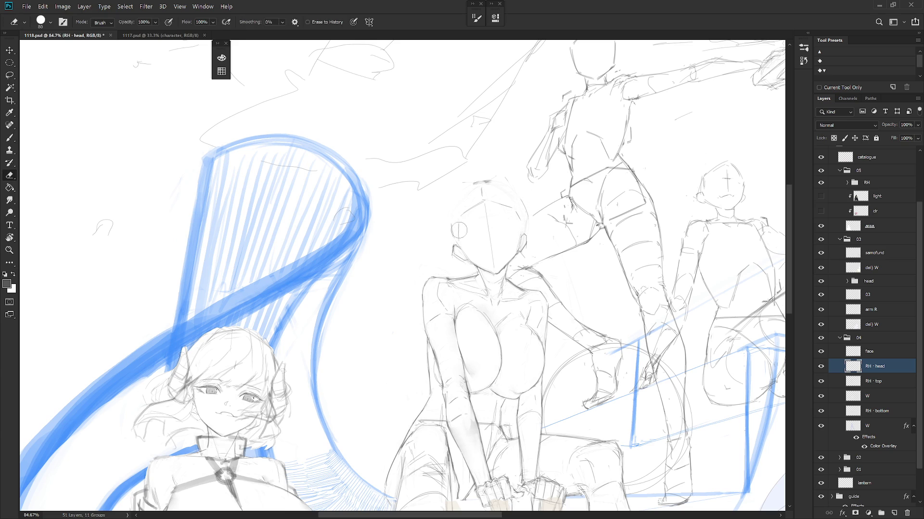
{"action": "key", "text": "b"}
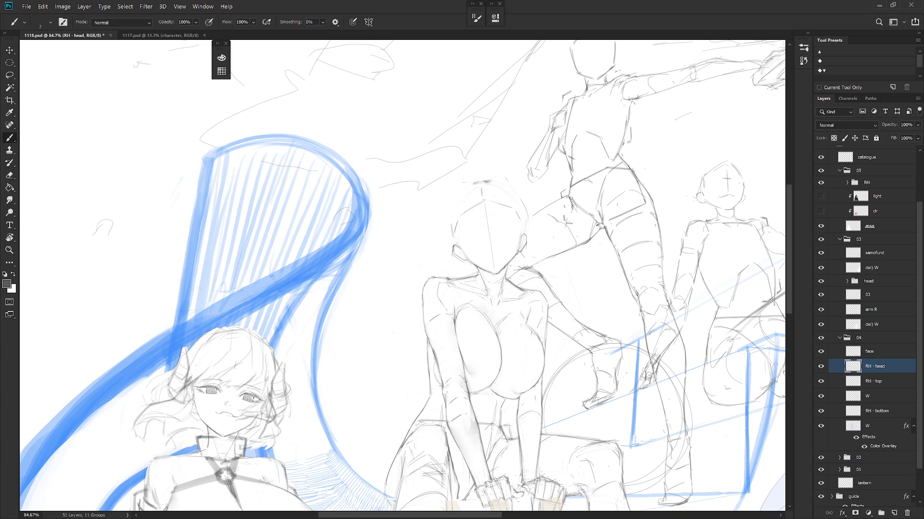
{"action": "key", "text": "e"}
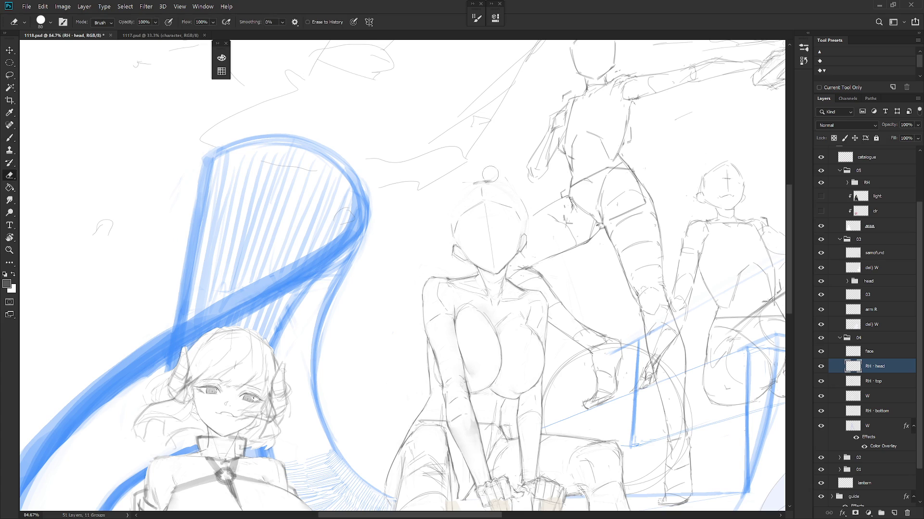
{"action": "key", "text": "b"}
{"action": "key", "text": "e"}
{"action": "key", "text": "b"}
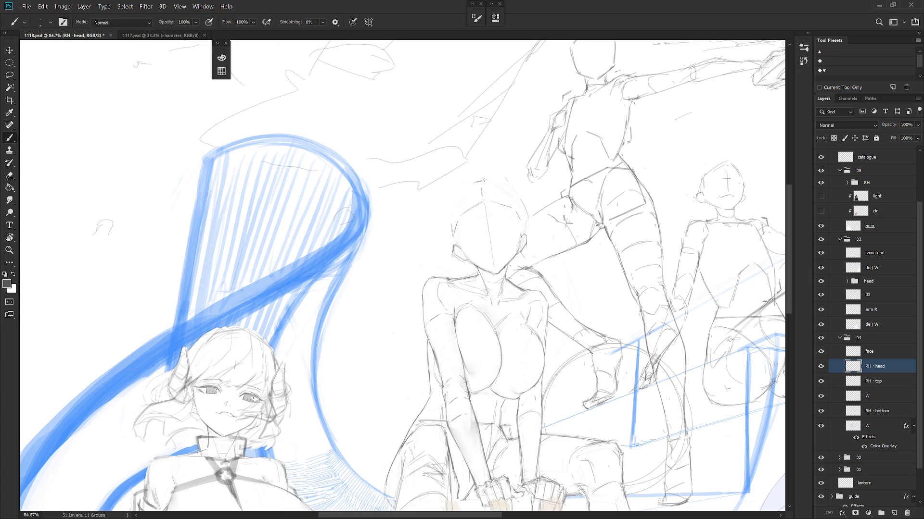
{"action": "key", "text": "e"}
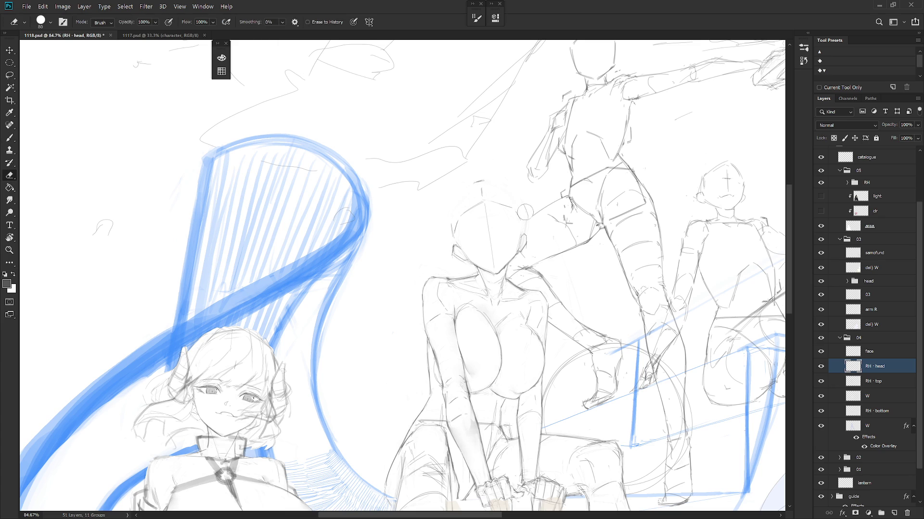
{"action": "key", "text": "b"}
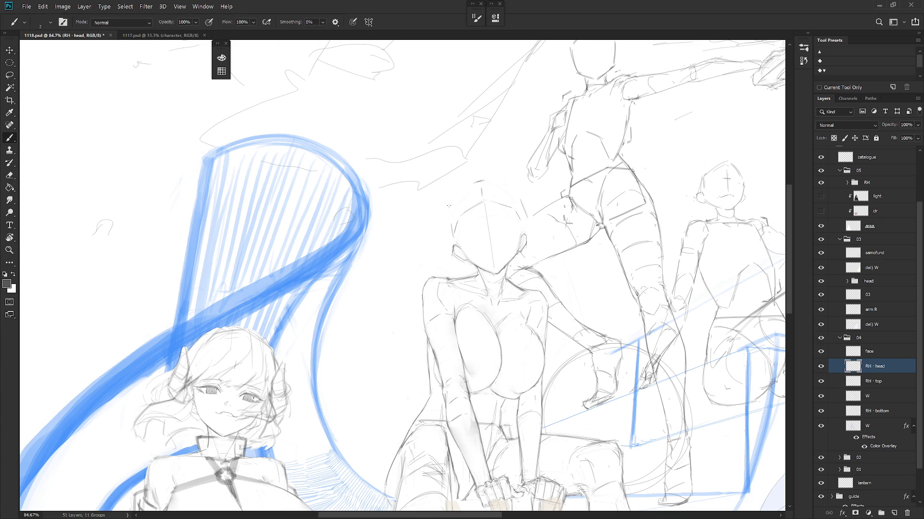
{"action": "left_click_drag", "start_coordinate": [445, 217], "coordinate": [444, 234]}
{"action": "key", "text": "e"}
{"action": "key", "text": "b"}
{"action": "key", "text": "e"}
{"action": "key", "text": "b"}
Step: Lasso the seated girl's face and rotate it about -2.5 degrees
{"action": "key", "text": "l"}
{"action": "mouse_move", "coordinate": [497, 264]}
{"action": "left_mouse_down"}
{"action": "mouse_move", "coordinate": [483, 200]}
{"action": "mouse_move", "coordinate": [459, 221]}
{"action": "mouse_move", "coordinate": [495, 267]}
{"action": "left_mouse_up"}
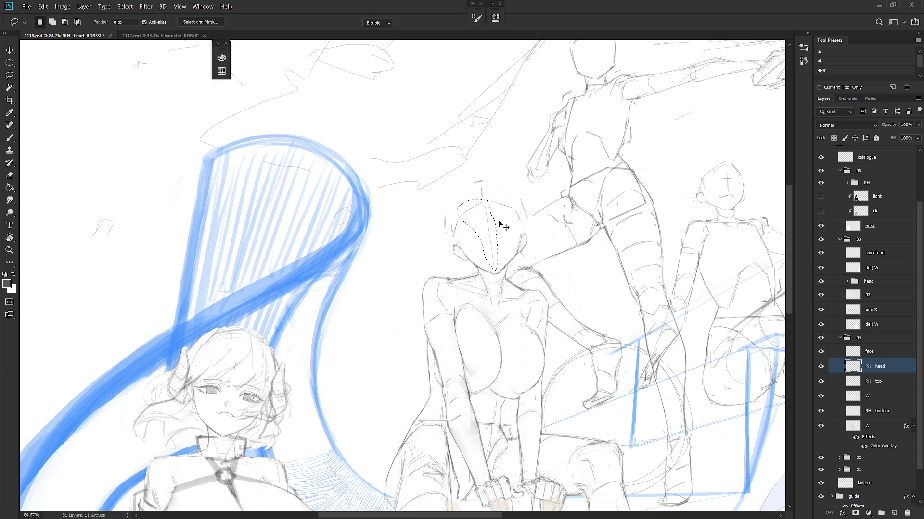
{"action": "key", "text": "ctrl+t"}
{"action": "left_click_drag", "start_coordinate": [511, 183], "coordinate": [511, 184]}
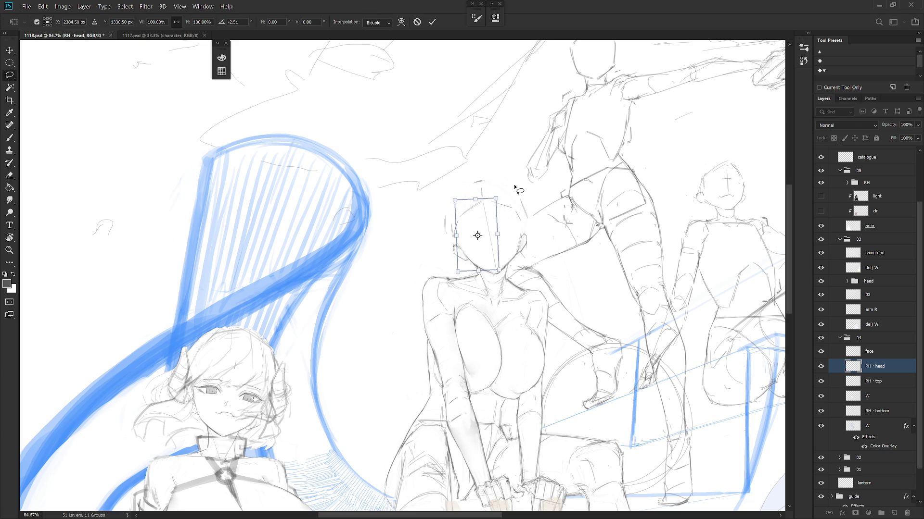
{"action": "key", "text": "Return"}
{"action": "key", "text": "ctrl+d"}
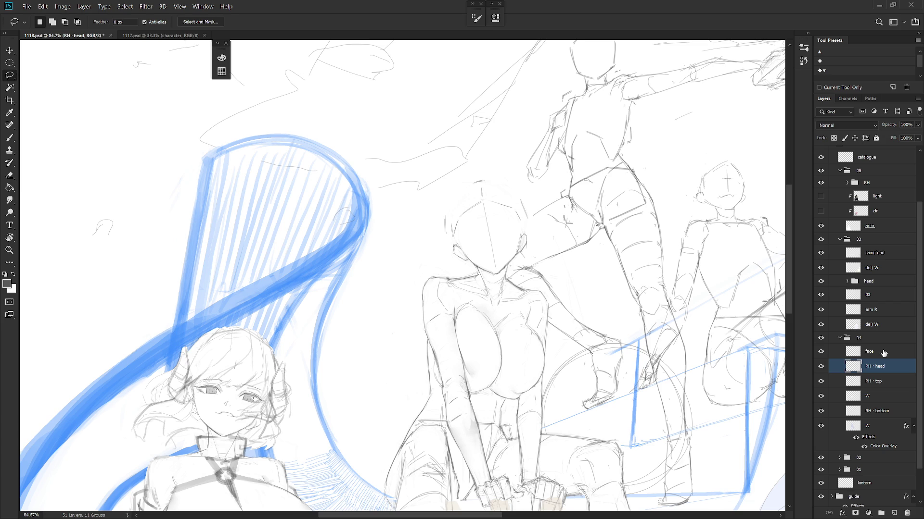
Step: On the face layer, lasso the eye stroke and nudge it into place
{"action": "key", "text": "alt+bracketright"}
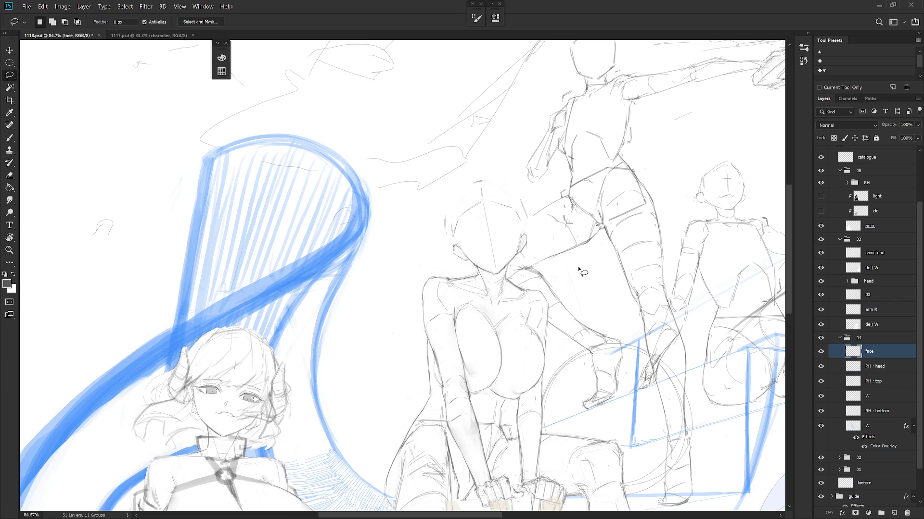
{"action": "scroll", "coordinate": [501, 236], "scroll_direction": "up", "scroll_amount": 2}
{"action": "key", "text": "b"}
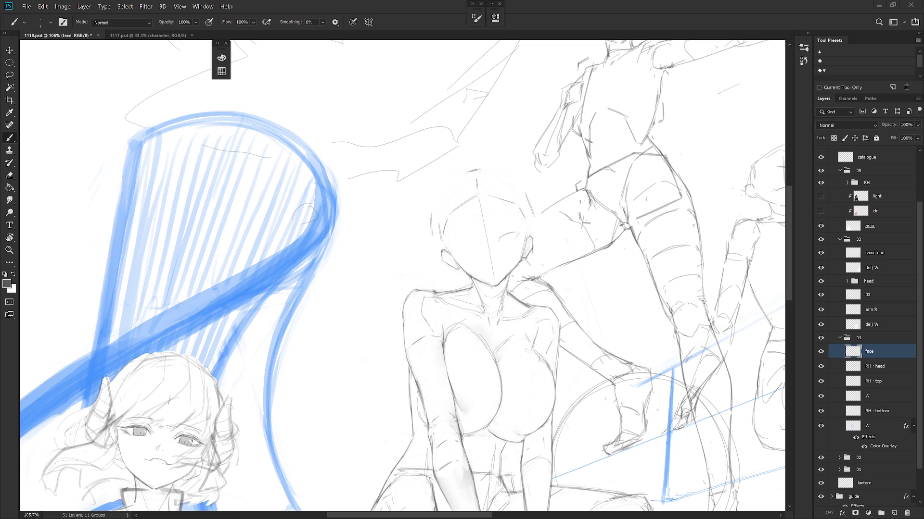
{"action": "left_click_drag", "start_coordinate": [523, 196], "coordinate": [531, 233]}
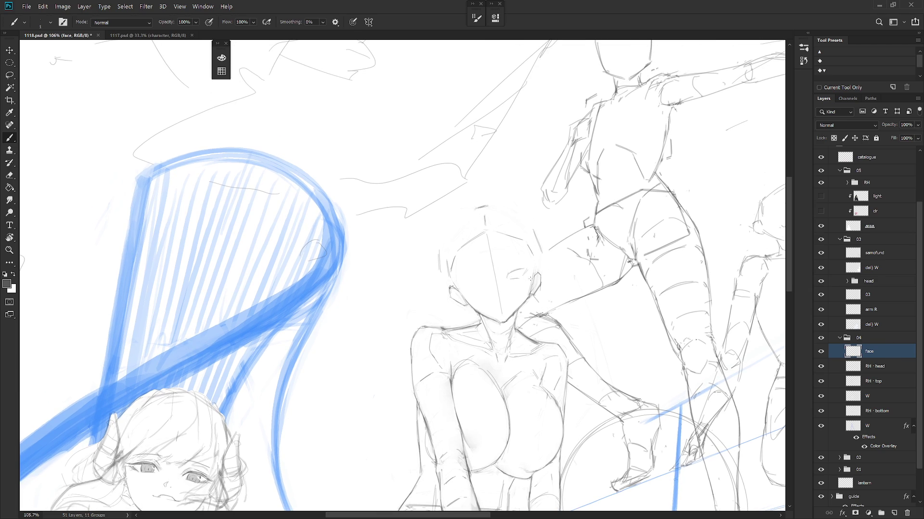
{"action": "key", "text": "l"}
{"action": "mouse_move", "coordinate": [530, 277]}
{"action": "left_mouse_down"}
{"action": "mouse_move", "coordinate": [520, 260]}
{"action": "mouse_move", "coordinate": [525, 282]}
{"action": "left_mouse_up"}
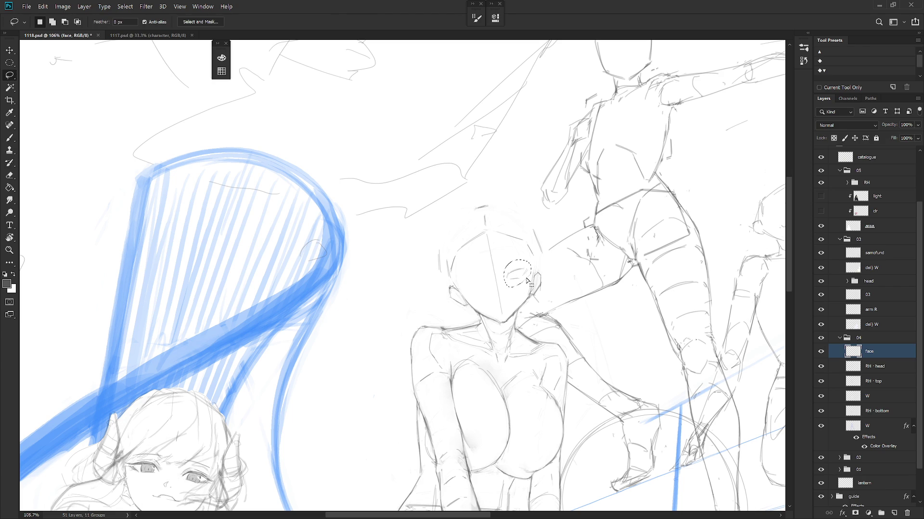
{"action": "key", "text": "ctrl+t"}
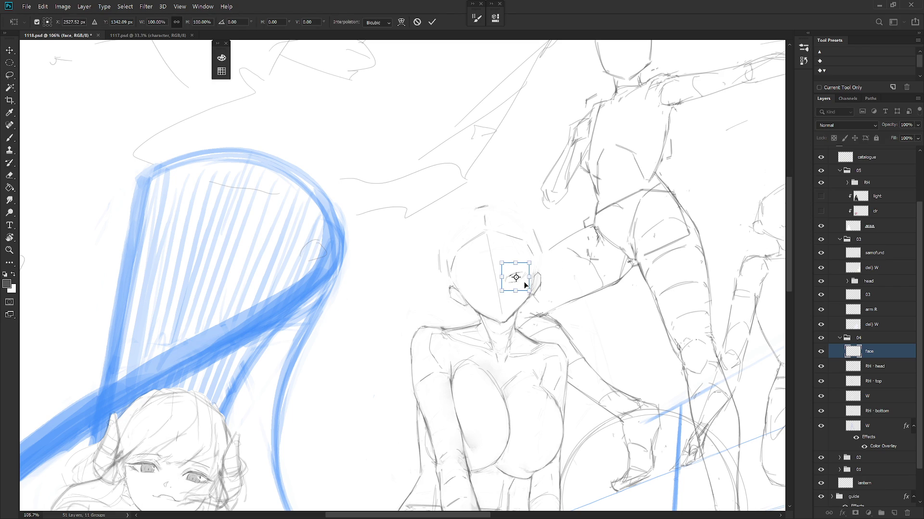
{"action": "left_click_drag", "start_coordinate": [522, 282], "coordinate": [527, 280]}
{"action": "key", "text": "Return"}
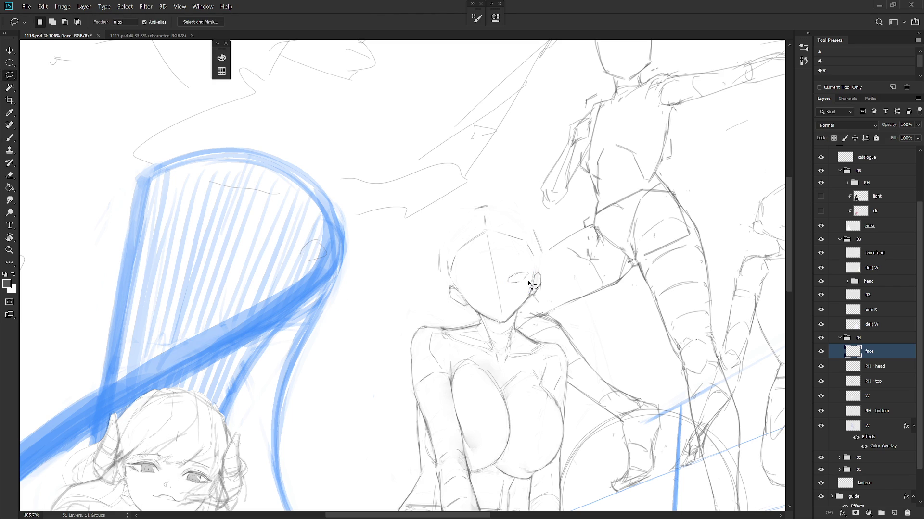
{"action": "key", "text": "b"}
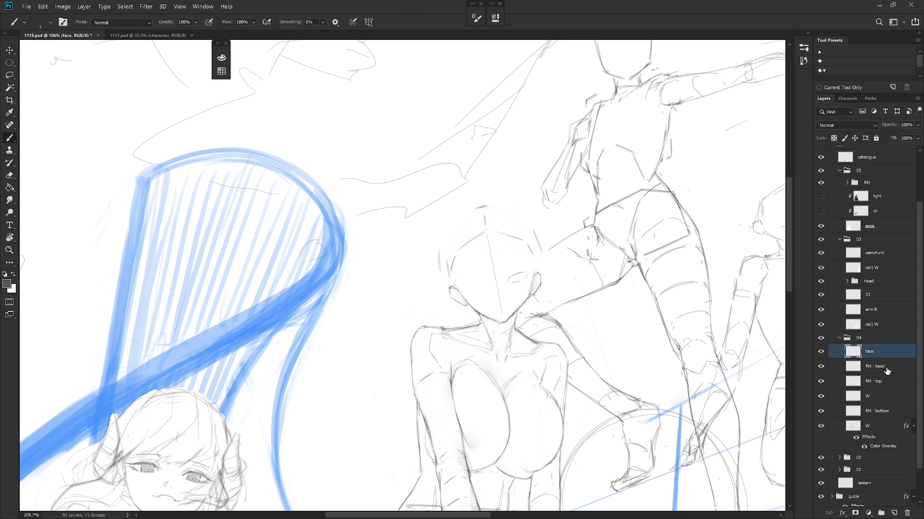
Step: Touch up the RH · head layer with the Eraser, then return to drawing on the face layer
{"action": "left_click", "coordinate": [879, 367]}
{"action": "key", "text": "e"}
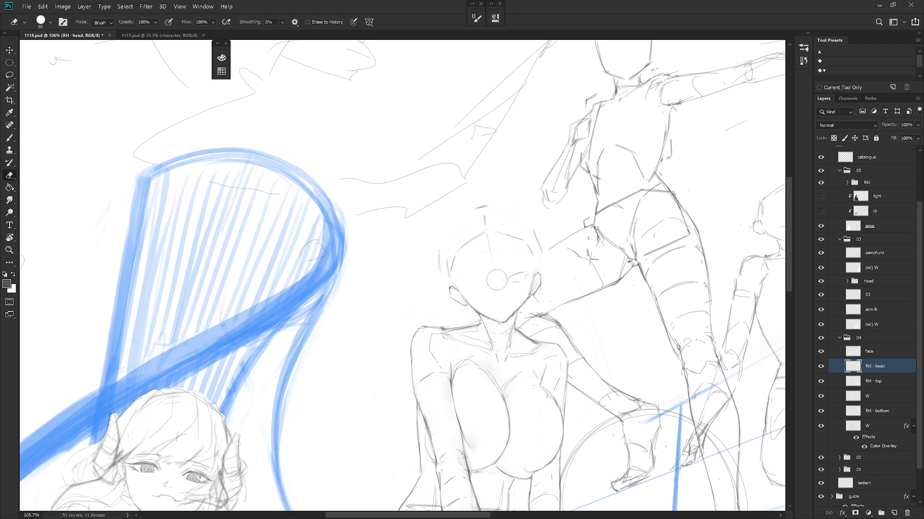
{"action": "left_click", "coordinate": [871, 352]}
{"action": "key", "text": "b"}
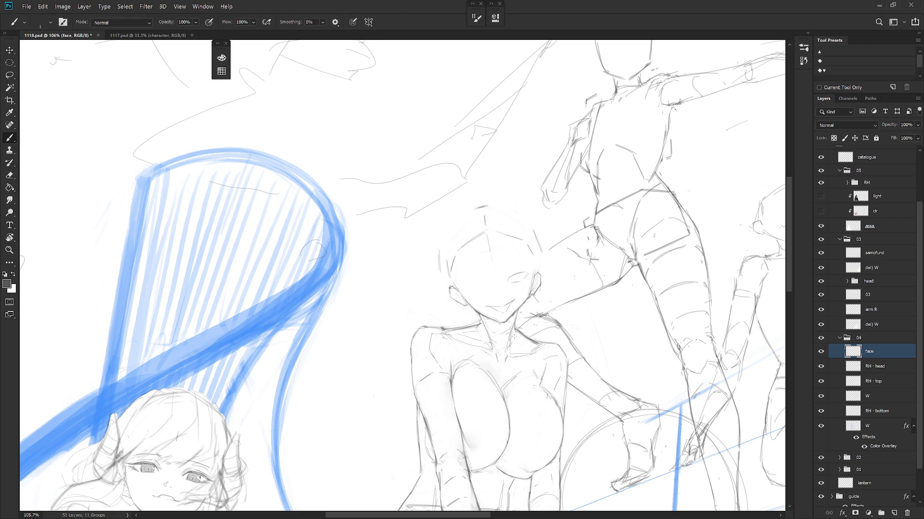
{"action": "scroll", "coordinate": [527, 369], "scroll_direction": "down", "scroll_amount": 1}
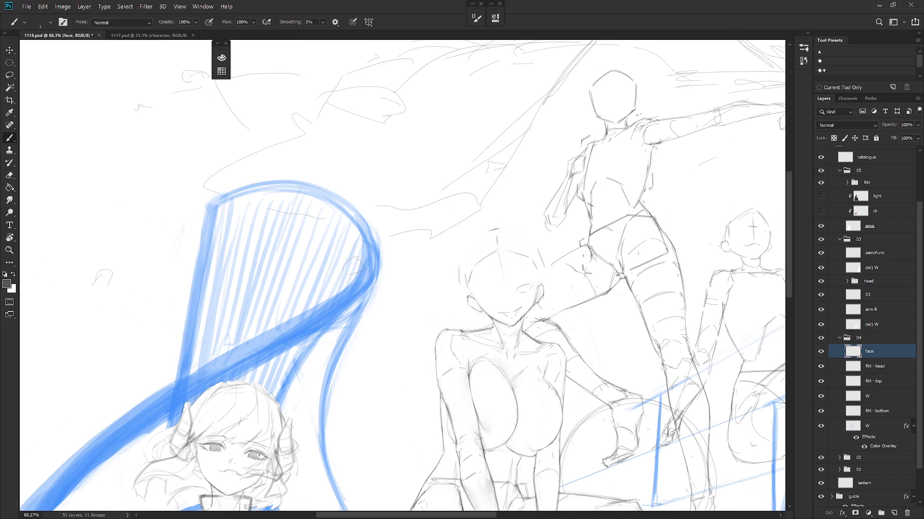
{"action": "scroll", "coordinate": [527, 298], "scroll_direction": "up", "scroll_amount": 2}
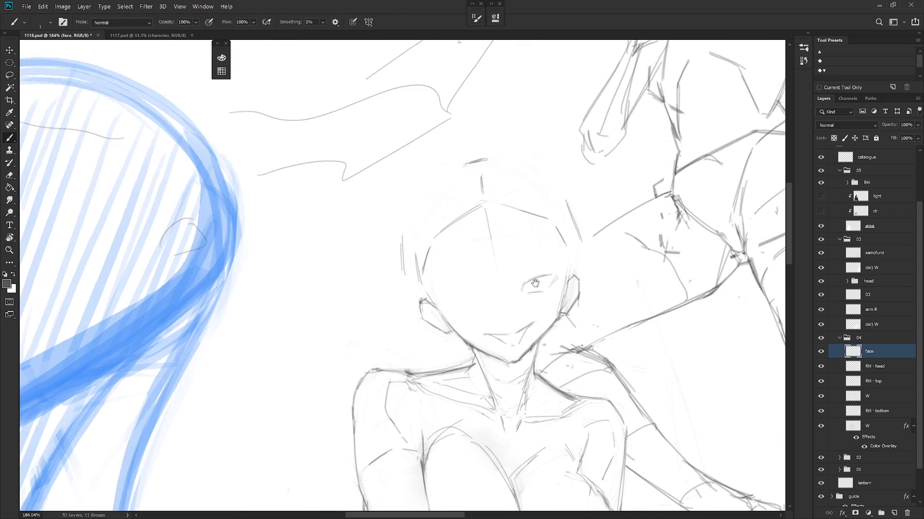
{"action": "scroll", "coordinate": [542, 322], "scroll_direction": "down", "scroll_amount": 1}
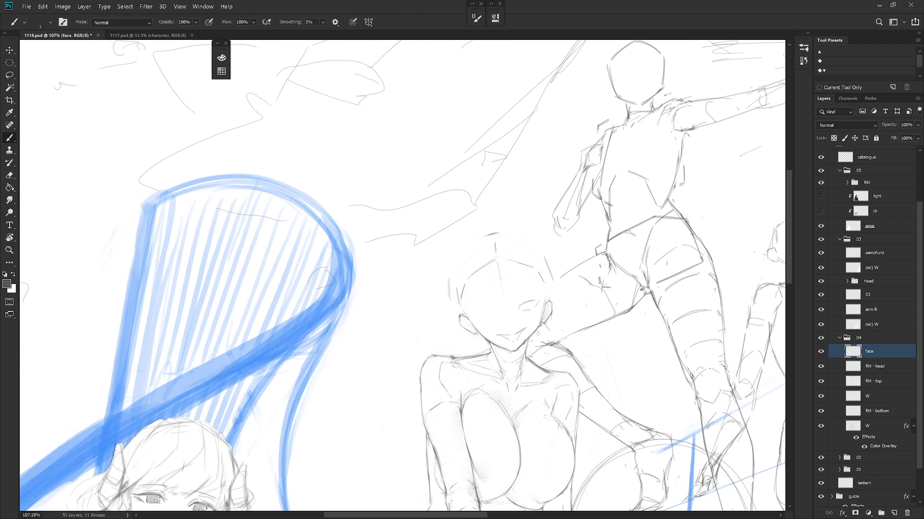
{"action": "key", "text": "e"}
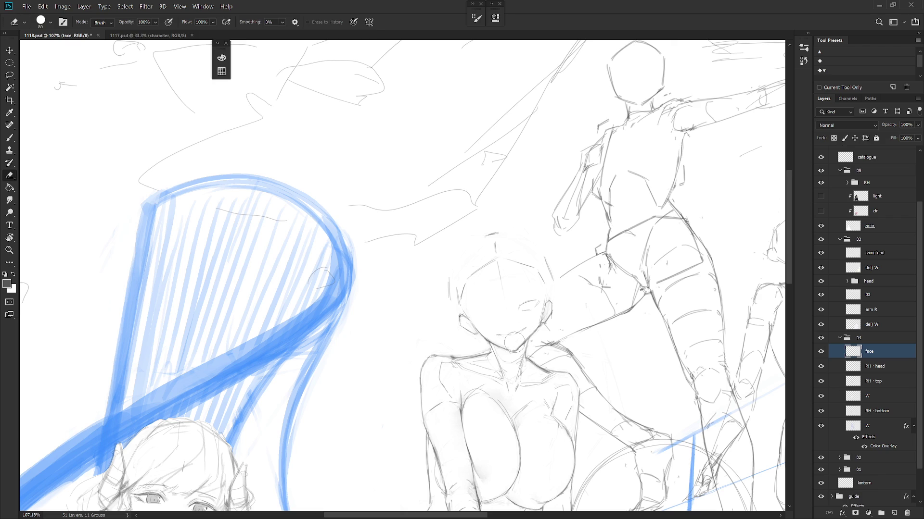
{"action": "key", "text": "b"}
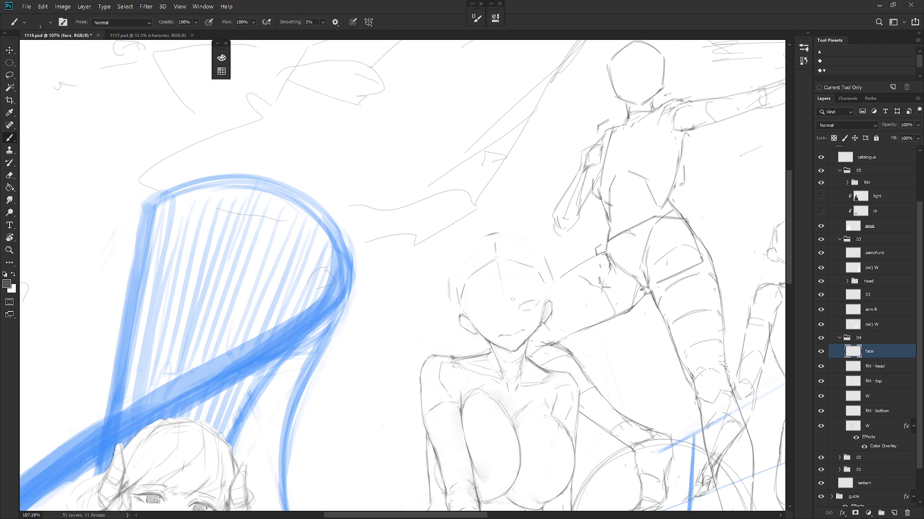
Step: Sketch both eye lines and an eyebrow above the right eye on the face layer
{"action": "mouse_move", "coordinate": [532, 300]}
{"action": "left_mouse_down"}
{"action": "mouse_move", "coordinate": [521, 307]}
{"action": "mouse_move", "coordinate": [532, 293]}
{"action": "left_mouse_up"}
{"action": "left_click_drag", "start_coordinate": [469, 307], "coordinate": [495, 303]}
{"action": "left_click_drag", "start_coordinate": [514, 300], "coordinate": [537, 292]}
{"action": "left_click_drag", "start_coordinate": [539, 304], "coordinate": [533, 305]}
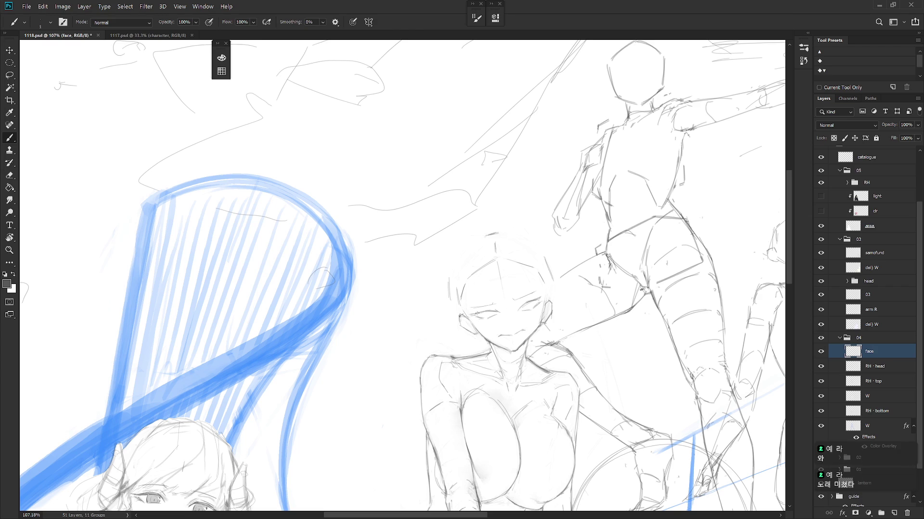
{"action": "scroll", "coordinate": [520, 368], "scroll_direction": "down", "scroll_amount": 2}
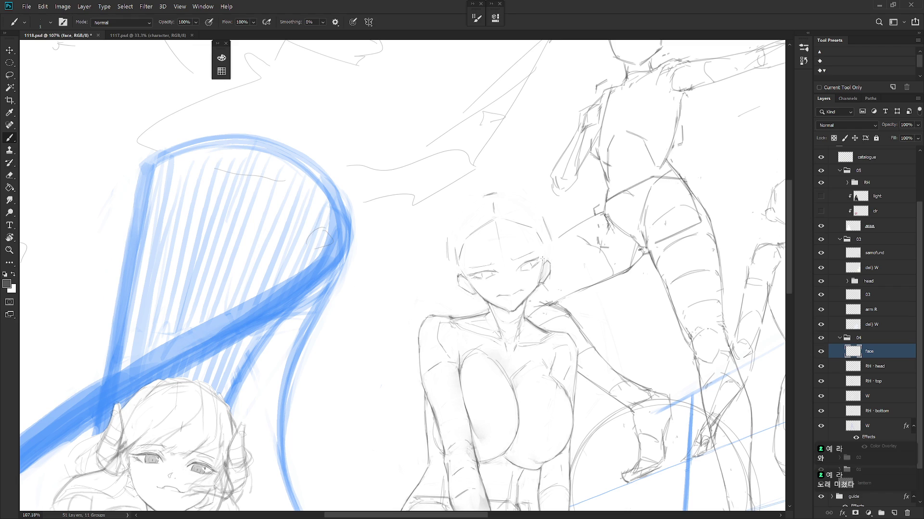
Step: Redraw the seated girl's left eye line with the Brush
{"action": "scroll", "coordinate": [547, 251], "scroll_direction": "up", "scroll_amount": 3}
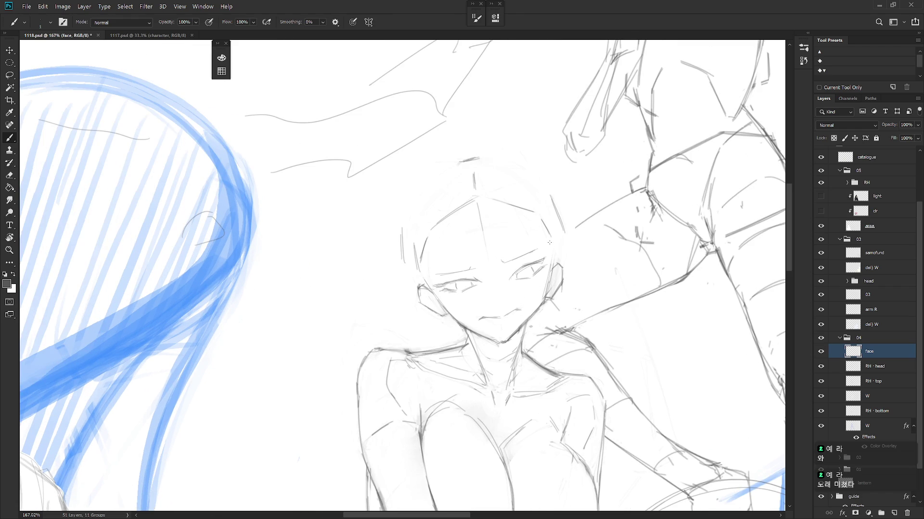
{"action": "scroll", "coordinate": [539, 273], "scroll_direction": "down", "scroll_amount": 5}
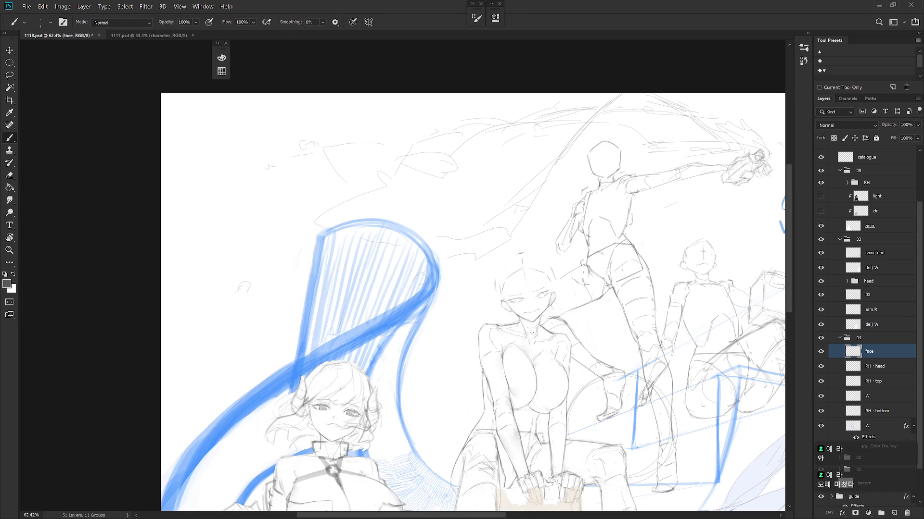
{"action": "scroll", "coordinate": [532, 294], "scroll_direction": "up", "scroll_amount": 4}
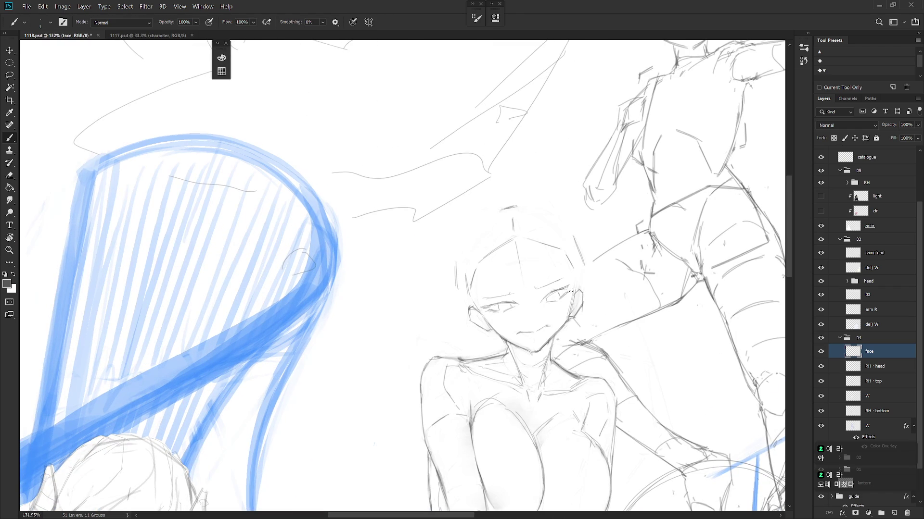
{"action": "scroll", "coordinate": [572, 297], "scroll_direction": "up", "scroll_amount": 1}
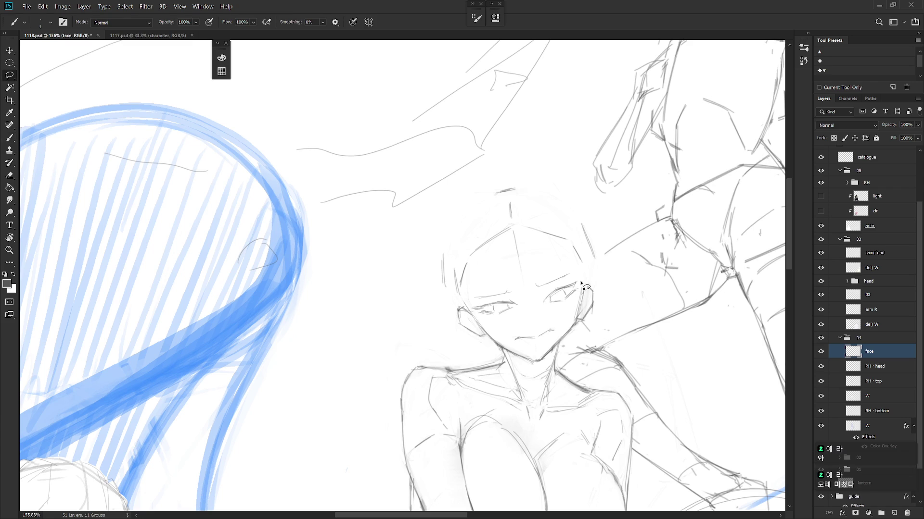
{"action": "key", "text": "l"}
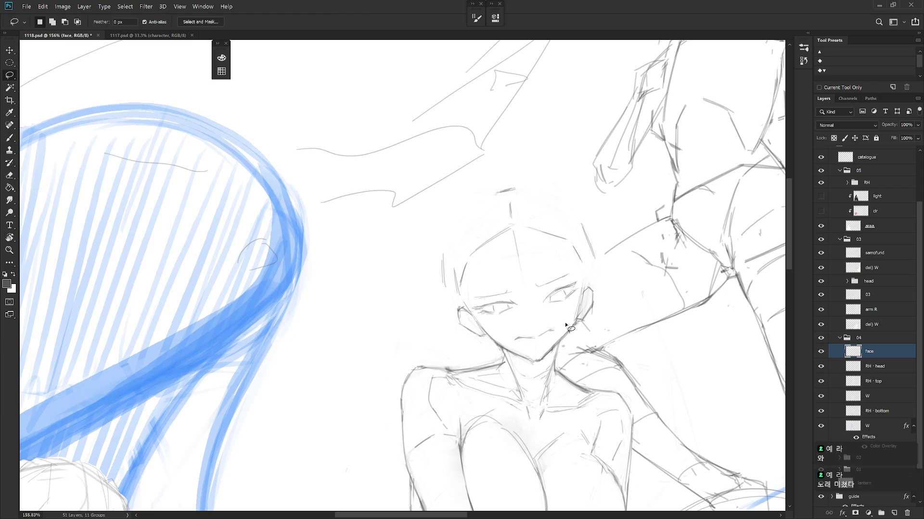
{"action": "key", "text": "b"}
{"action": "left_click_drag", "start_coordinate": [503, 306], "coordinate": [515, 301]}
Step: Erase stray left-eye lines, restroke around the eye, and zoom out to the whole scene
{"action": "key", "text": "e"}
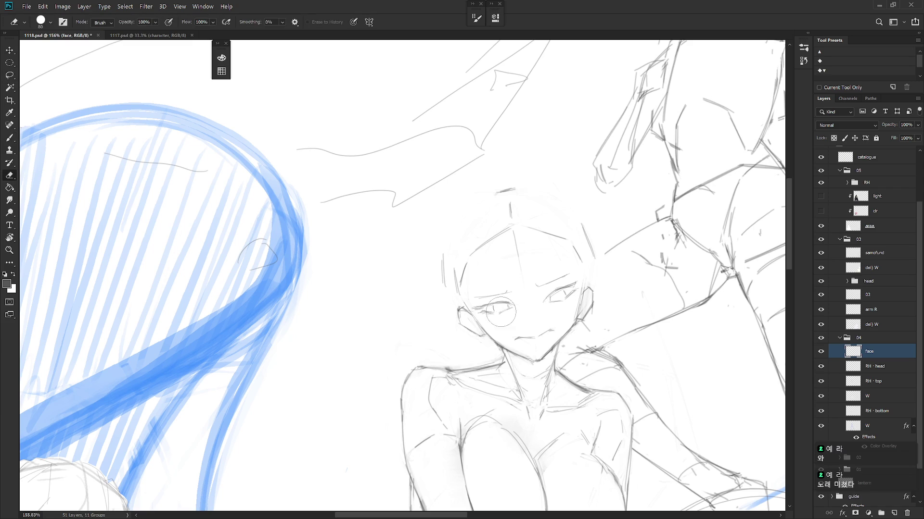
{"action": "left_click_drag", "start_coordinate": [503, 291], "coordinate": [501, 304]}
{"action": "key", "text": "b"}
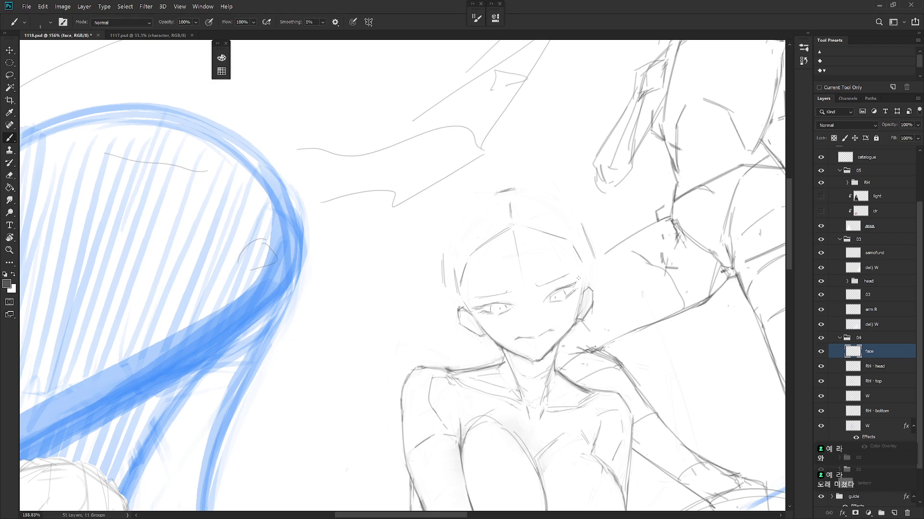
{"action": "mouse_move", "coordinate": [486, 296]}
{"action": "left_mouse_down"}
{"action": "mouse_move", "coordinate": [491, 303]}
{"action": "mouse_move", "coordinate": [467, 313]}
{"action": "mouse_move", "coordinate": [481, 298]}
{"action": "mouse_move", "coordinate": [473, 309]}
{"action": "mouse_move", "coordinate": [485, 307]}
{"action": "left_mouse_up"}
{"action": "left_click", "coordinate": [593, 394], "text": "alt"}
{"action": "left_click", "coordinate": [592, 394], "text": "alt"}
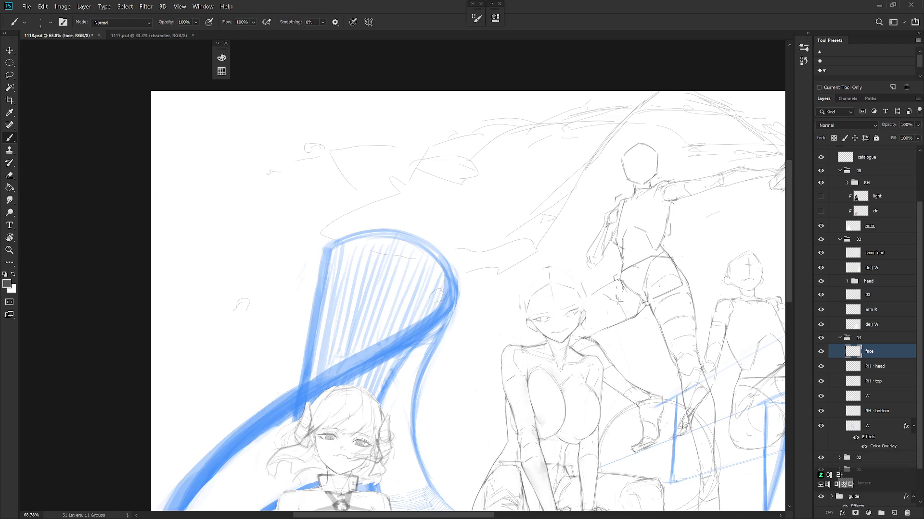
Step: Flip the canvas horizontally and back to check the seated girl's face proportions
{"action": "left_click", "coordinate": [592, 394], "text": "alt"}
{"action": "mouse_move", "coordinate": [593, 393]}
{"action": "left_mouse_down"}
{"action": "mouse_move", "coordinate": [544, 376]}
{"action": "mouse_move", "coordinate": [576, 310]}
{"action": "left_mouse_up"}
{"action": "key", "text": "h"}
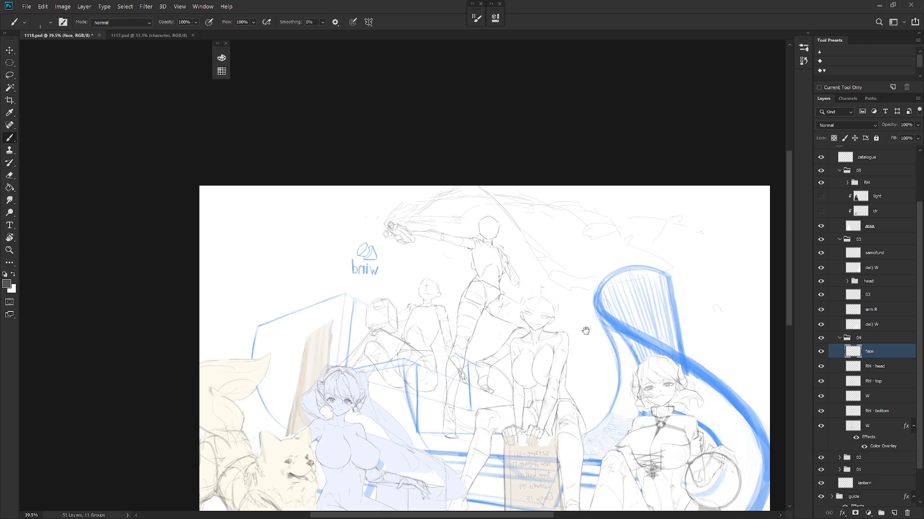
{"action": "scroll", "coordinate": [576, 310], "scroll_direction": "up", "scroll_amount": 5}
{"action": "key", "text": "h"}
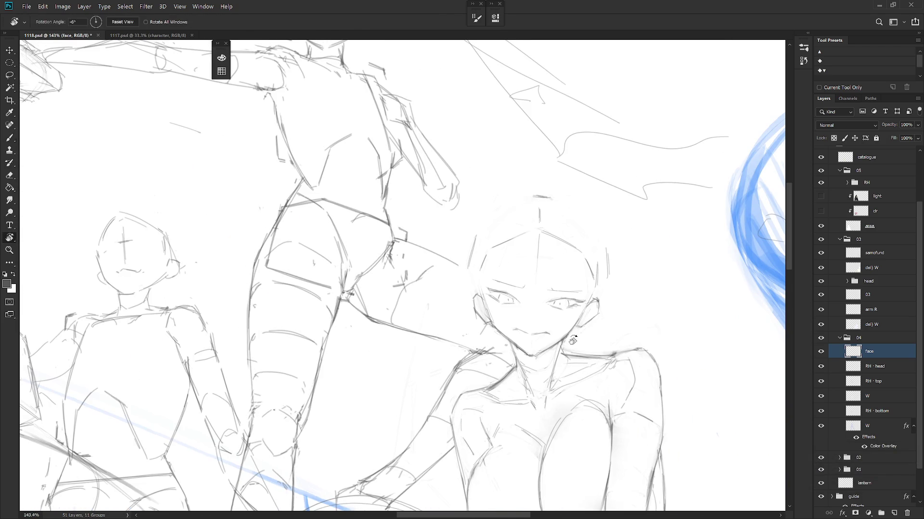
{"action": "key", "text": "h"}
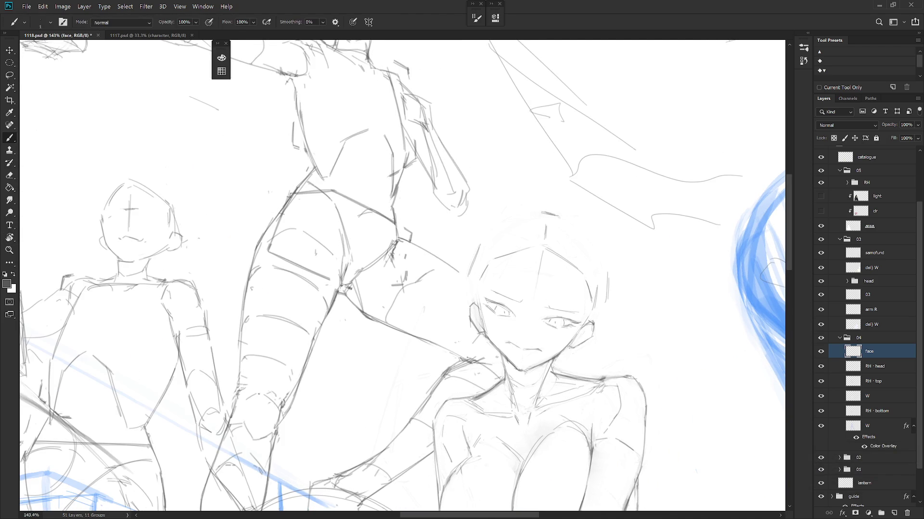
Step: Alternate eraser and brush to erase and redraw the seated girl's eye lines
{"action": "key", "text": "e"}
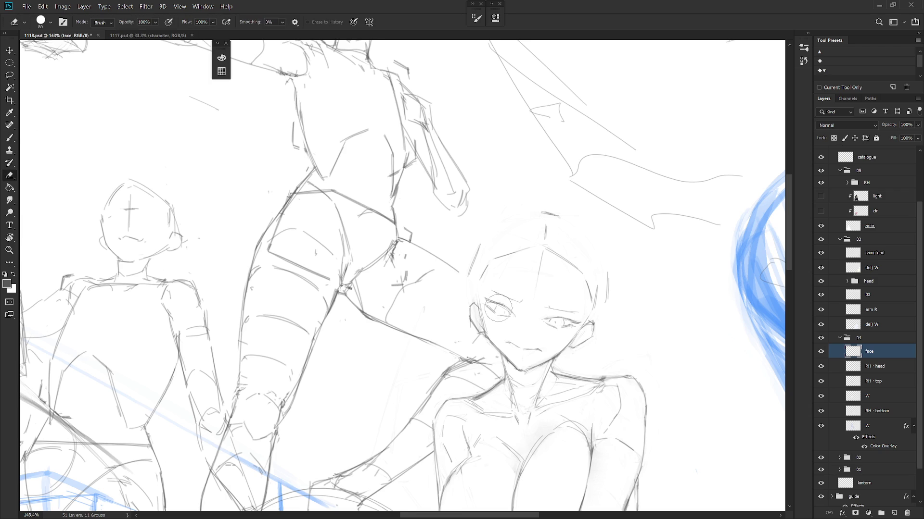
{"action": "key", "text": "b"}
{"action": "key", "text": "e"}
{"action": "key", "text": "b"}
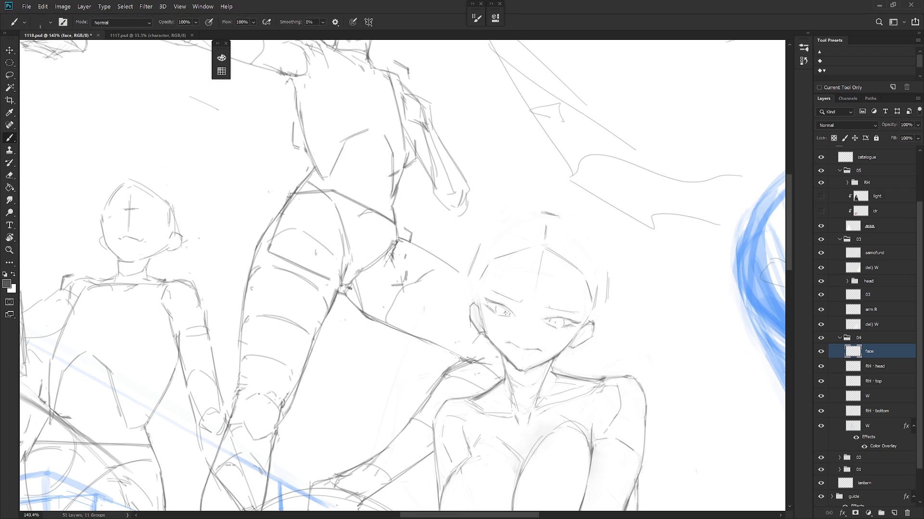
{"action": "key", "text": "e"}
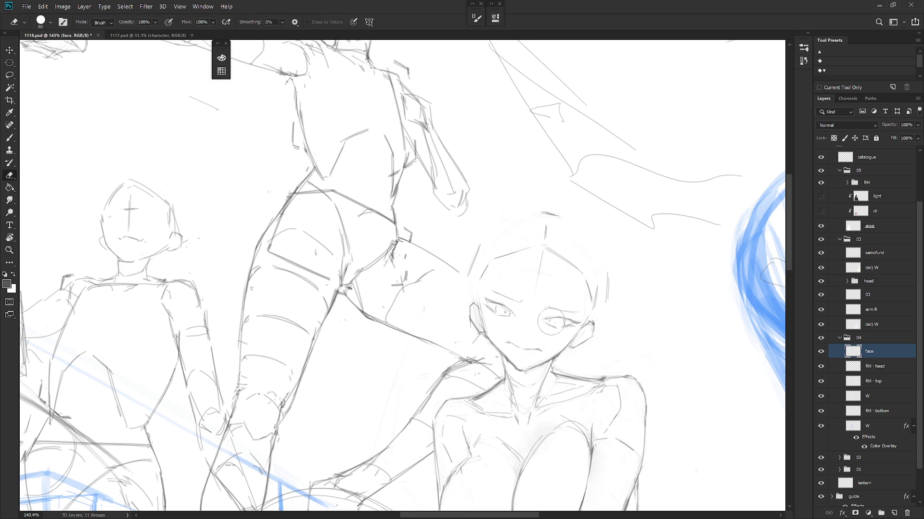
{"action": "key", "text": "b"}
{"action": "key", "text": "e"}
{"action": "key", "text": "b"}
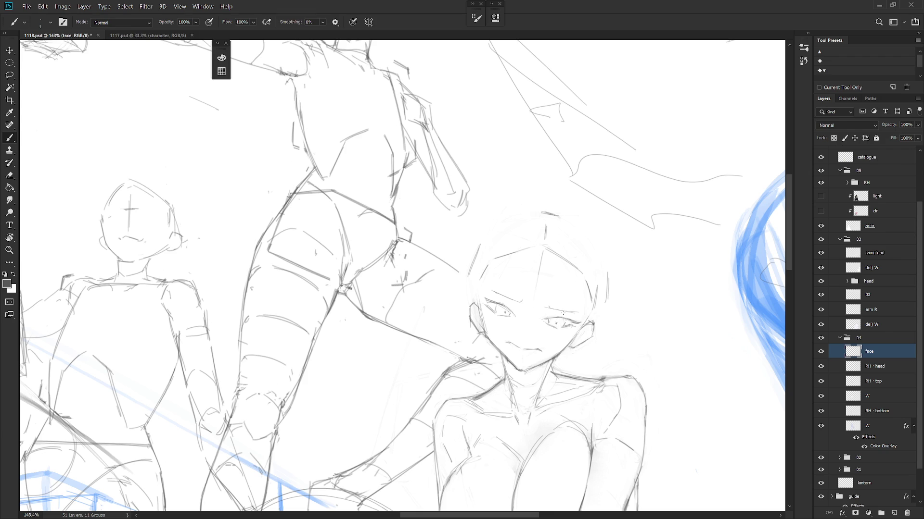
Step: Add a short line above the right eye and a faint nose stroke
{"action": "mouse_move", "coordinate": [586, 334]}
{"action": "left_mouse_down"}
{"action": "mouse_move", "coordinate": [594, 342]}
{"action": "mouse_move", "coordinate": [605, 331]}
{"action": "left_mouse_up"}
{"action": "key", "text": "e"}
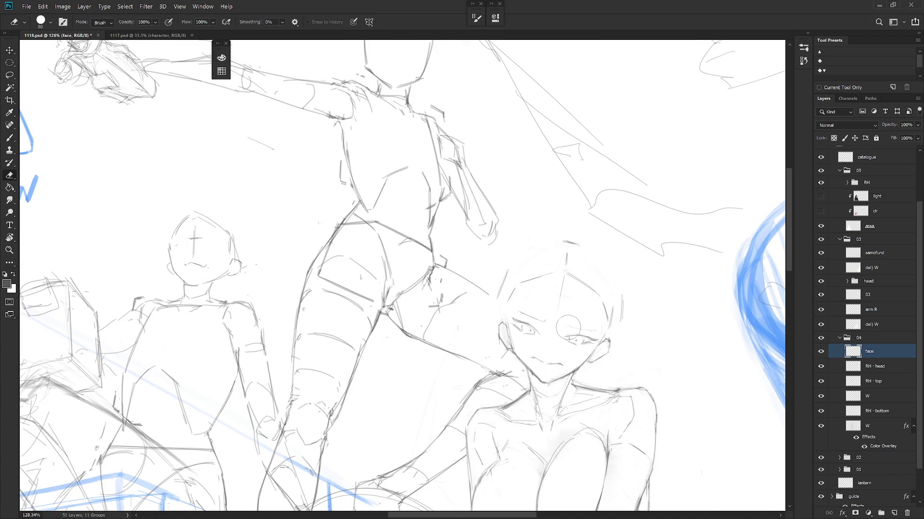
{"action": "key", "text": "b"}
{"action": "left_click_drag", "start_coordinate": [564, 327], "coordinate": [584, 327]}
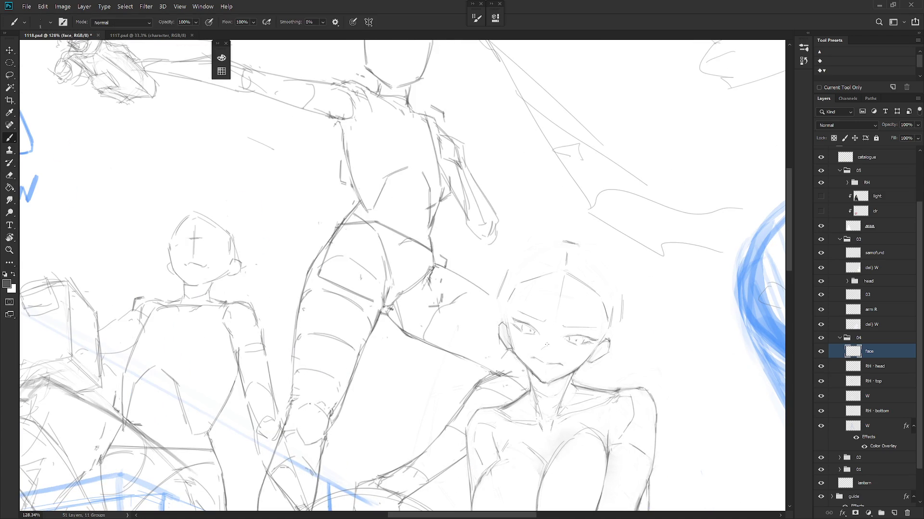
{"action": "left_click_drag", "start_coordinate": [547, 342], "coordinate": [549, 351]}
Step: Mirror the view to recheck the face, then touch up the eye lines again
{"action": "scroll", "coordinate": [554, 351], "scroll_direction": "down", "scroll_amount": 5}
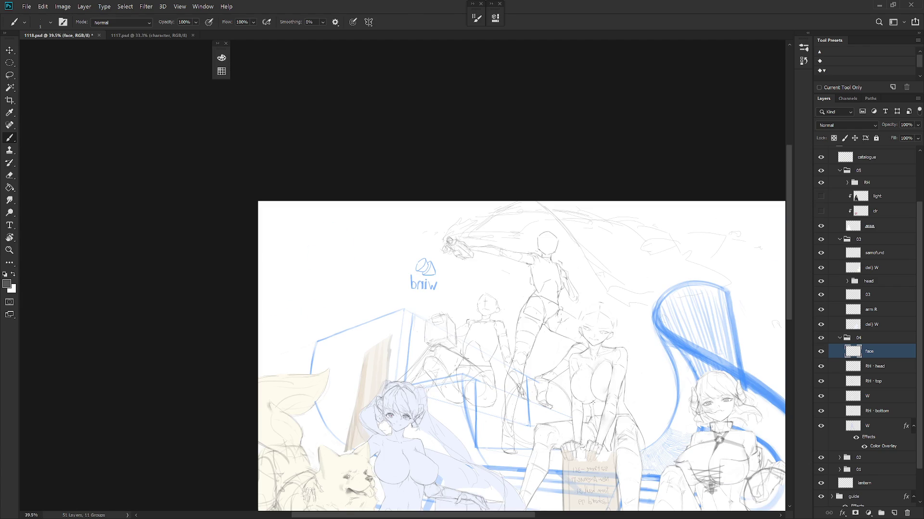
{"action": "key", "text": "h"}
{"action": "scroll", "coordinate": [509, 287], "scroll_direction": "up", "scroll_amount": 5}
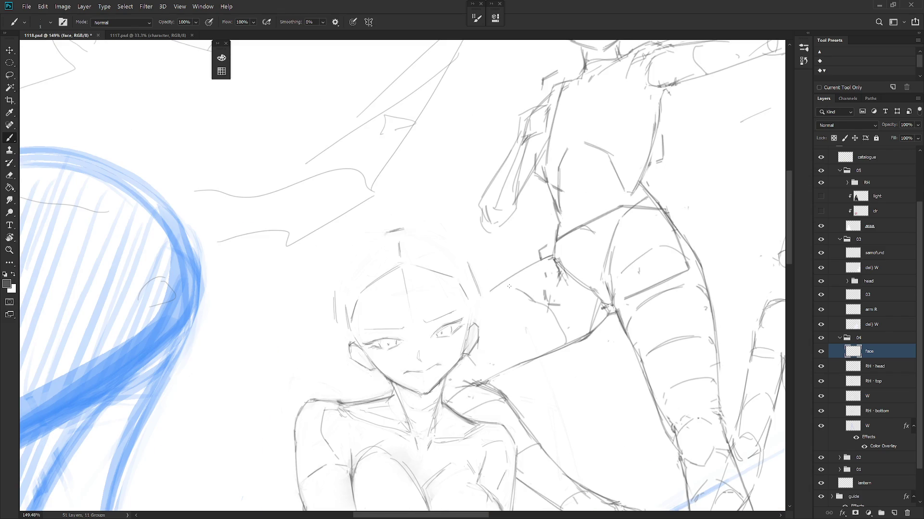
{"action": "key", "text": "e"}
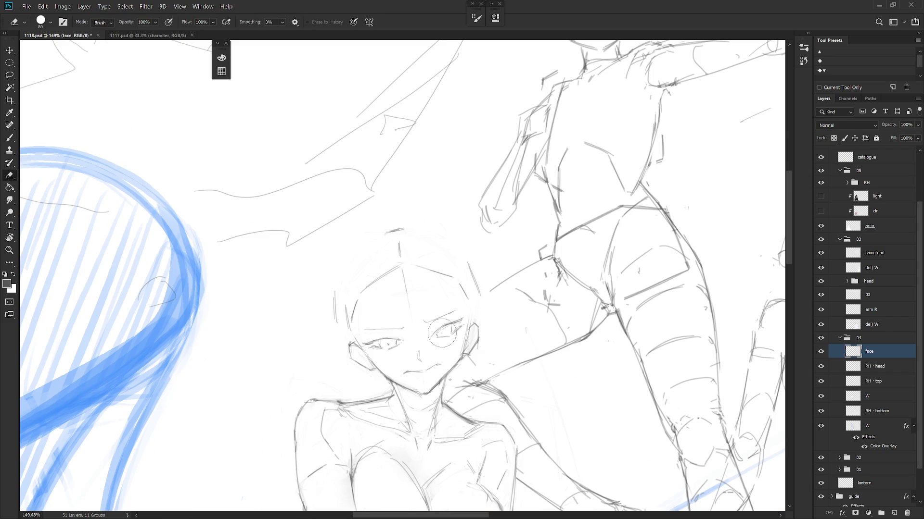
{"action": "key", "text": "b"}
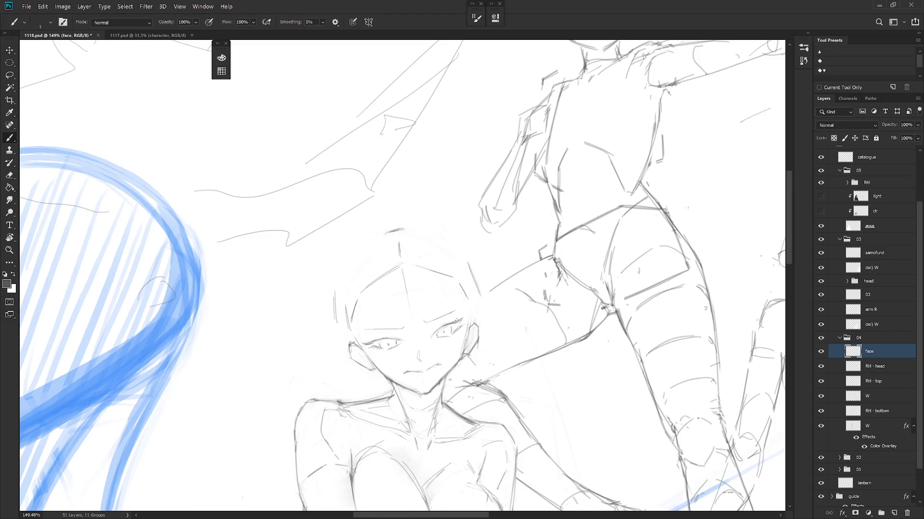
{"action": "key", "text": "e"}
{"action": "key", "text": "b"}
{"action": "left_click_drag", "start_coordinate": [481, 350], "coordinate": [512, 429]}
{"action": "key", "text": "r"}
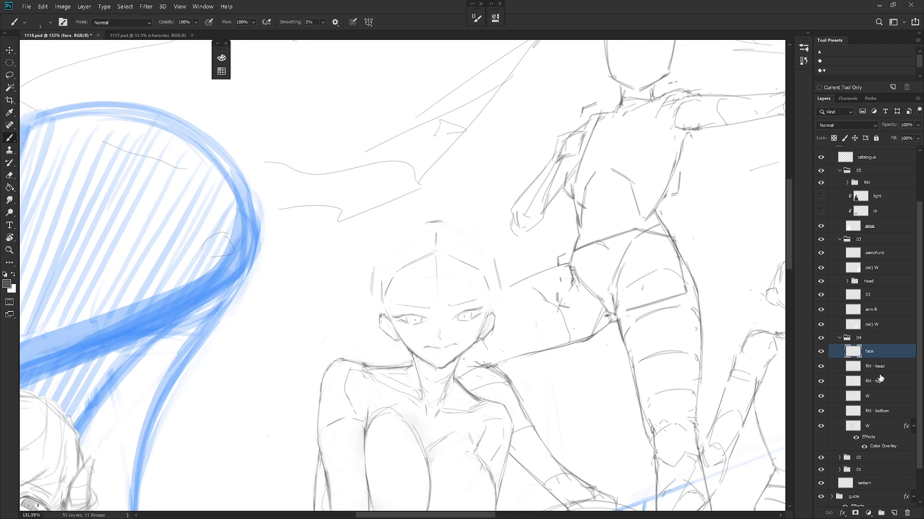
Step: Select the RH · head layer and tilt the view slightly around the face
{"action": "left_click", "coordinate": [887, 368]}
{"action": "key", "text": "e"}
{"action": "key", "text": "shift+b"}
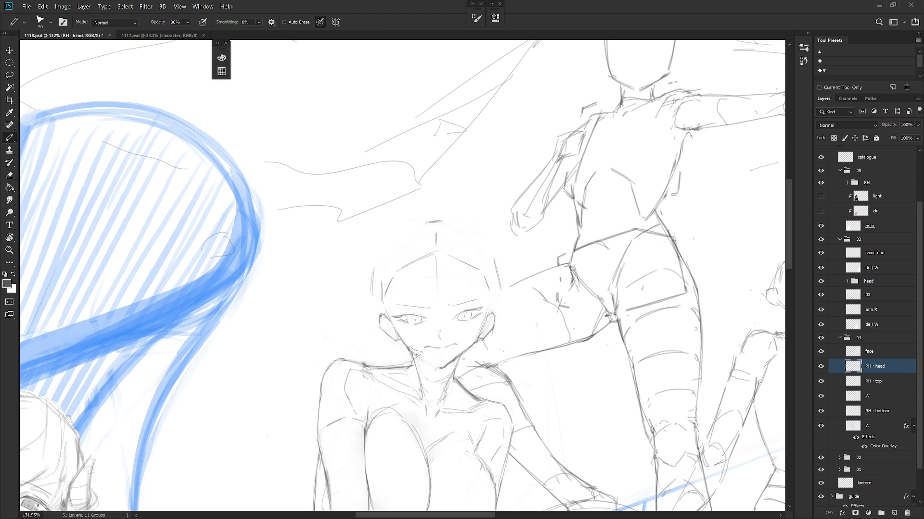
{"action": "key", "text": "b"}
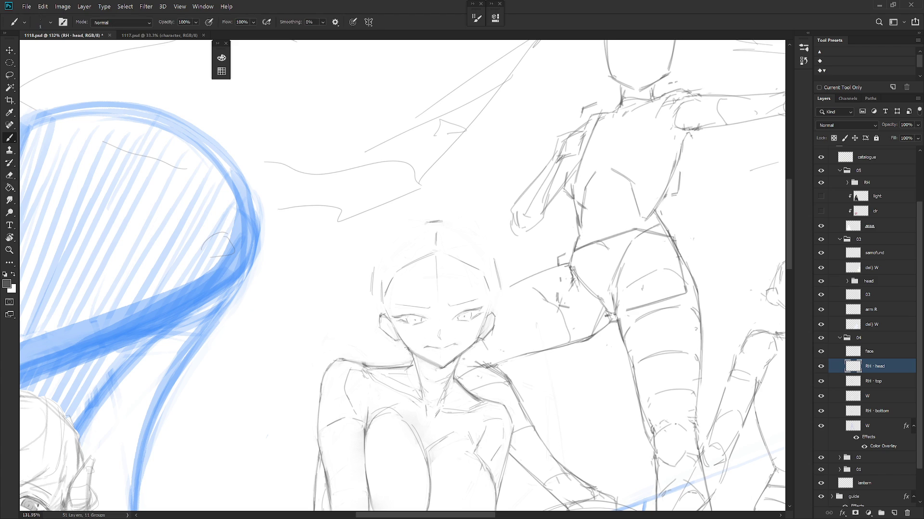
{"action": "key", "text": "e"}
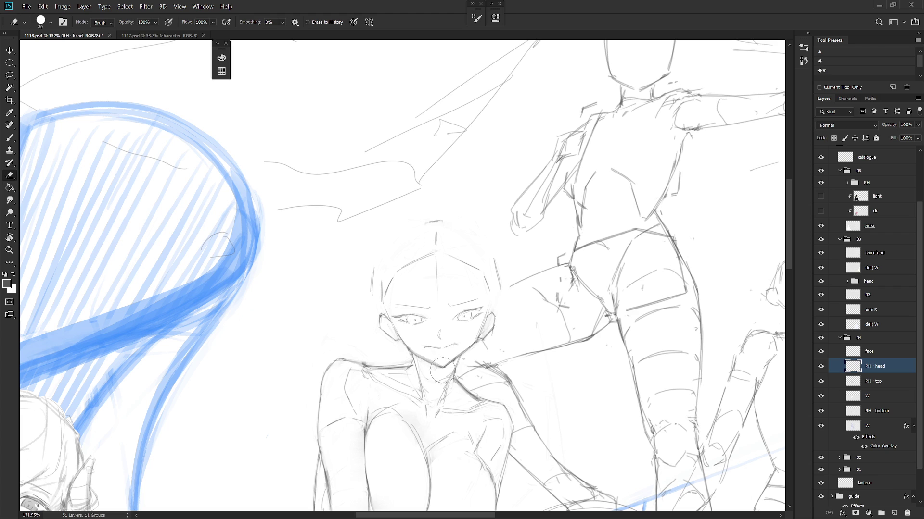
{"action": "left_click_drag", "start_coordinate": [457, 414], "coordinate": [465, 418]}
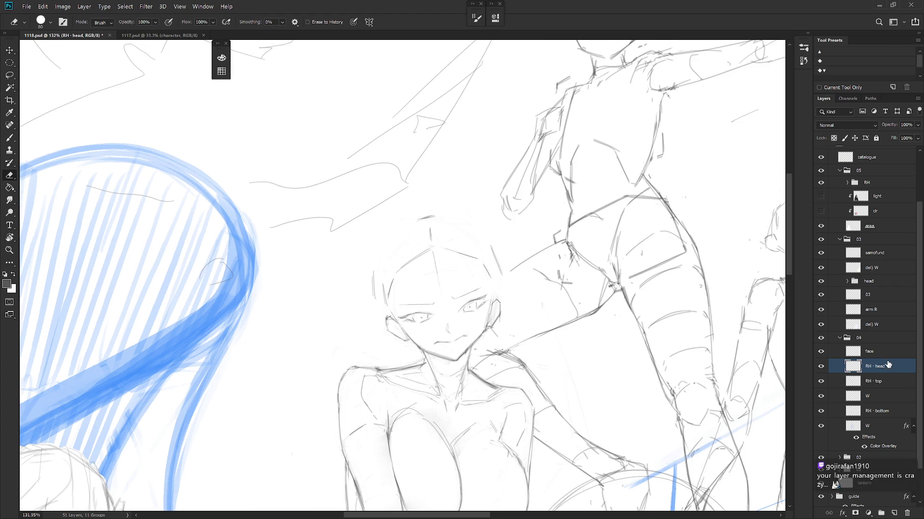
Step: Add the face layer, then rotate both about 5.39° around the chin, nudging them 6 px left
{"action": "left_click", "coordinate": [880, 351], "text": "ctrl"}
{"action": "key", "text": "ctrl+t"}
{"action": "left_click", "coordinate": [449, 343], "text": "alt"}
{"action": "mouse_move", "coordinate": [529, 206]}
{"action": "left_mouse_down"}
{"action": "mouse_move", "coordinate": [536, 193]}
{"action": "mouse_move", "coordinate": [534, 228]}
{"action": "left_mouse_up"}
{"action": "left_click_drag", "start_coordinate": [475, 336], "coordinate": [471, 338]}
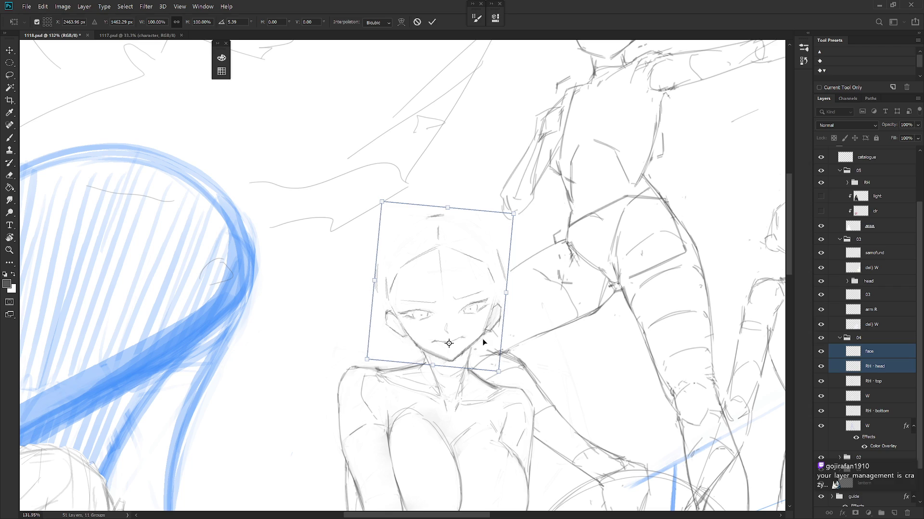
{"action": "key", "text": "Return"}
Step: Switch back to the brush and select only the face layer
{"action": "key", "text": "e"}
{"action": "scroll", "coordinate": [535, 336], "scroll_direction": "down", "scroll_amount": 5}
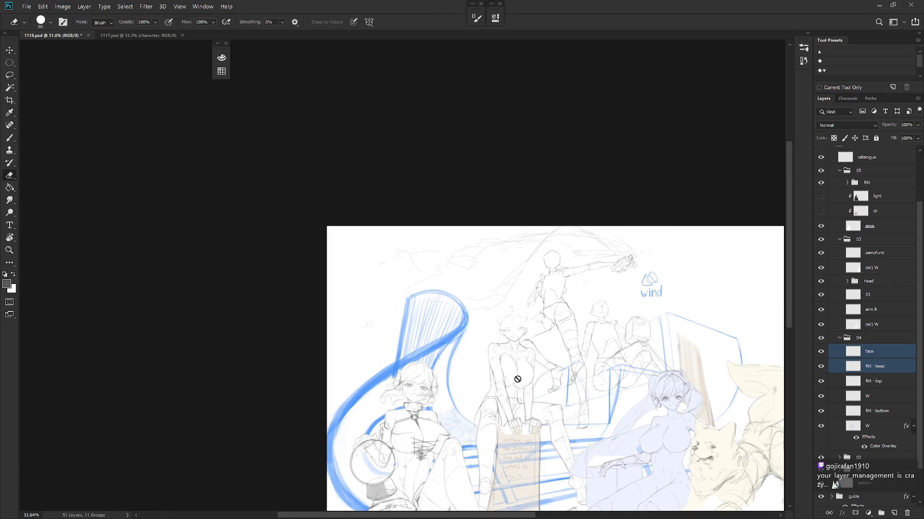
{"action": "scroll", "coordinate": [546, 330], "scroll_direction": "up", "scroll_amount": 4}
{"action": "key", "text": "b"}
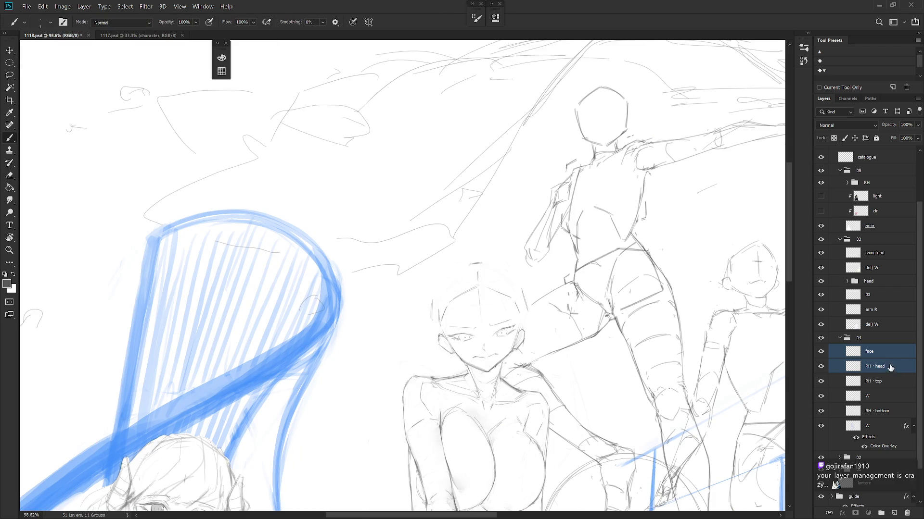
{"action": "left_click", "coordinate": [874, 355]}
{"action": "scroll", "coordinate": [612, 402], "scroll_direction": "down", "scroll_amount": 2}
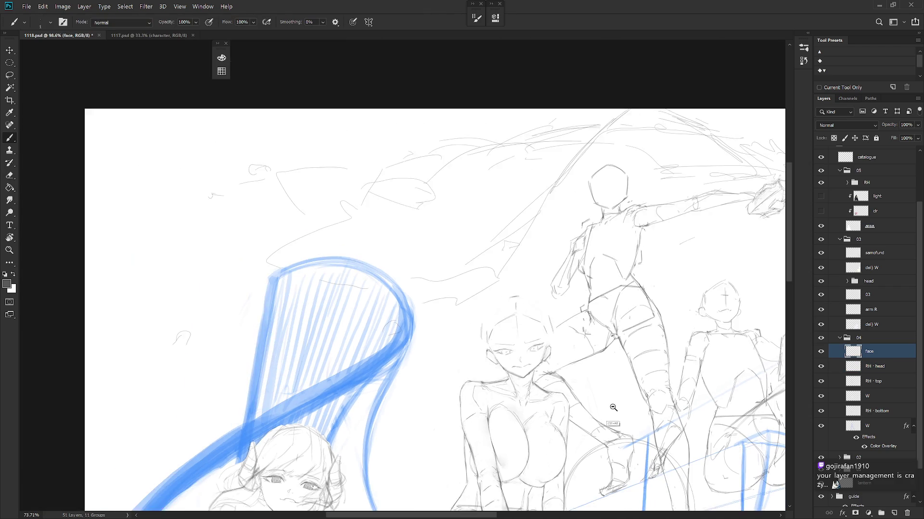
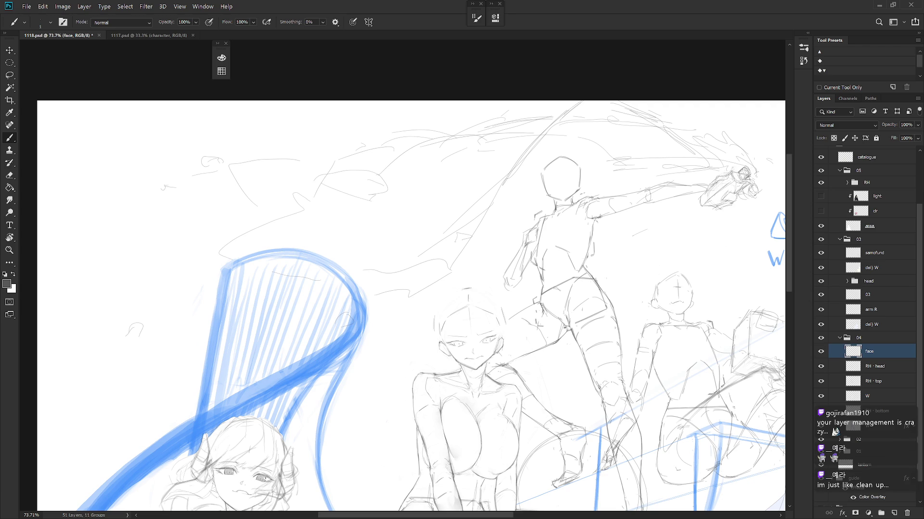
Step: Lasso the seated girl's mouth on the face sketch and start Free Transform to tilt it
{"action": "scroll", "coordinate": [511, 291], "scroll_direction": "up", "scroll_amount": 5}
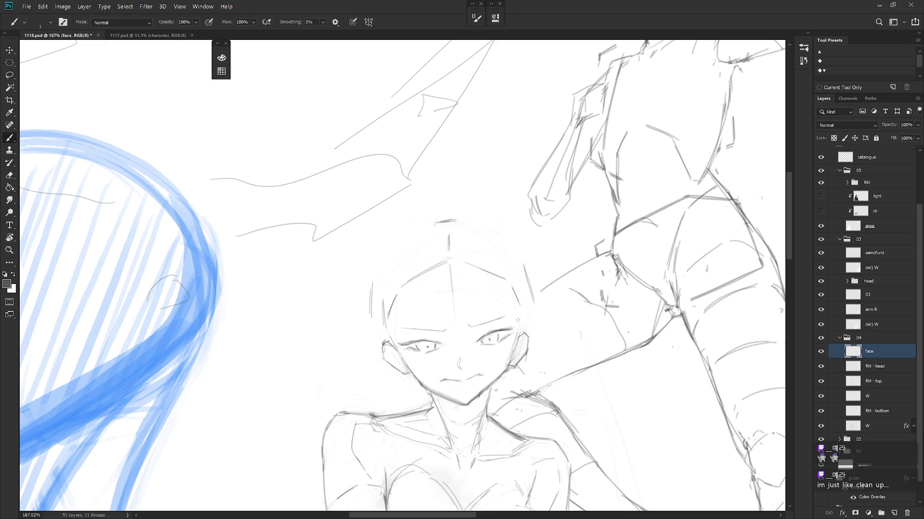
{"action": "key", "text": "l"}
{"action": "mouse_move", "coordinate": [483, 368]}
{"action": "left_mouse_down"}
{"action": "mouse_move", "coordinate": [462, 389]}
{"action": "mouse_move", "coordinate": [493, 365]}
{"action": "left_mouse_up"}
{"action": "key", "text": "ctrl+t"}
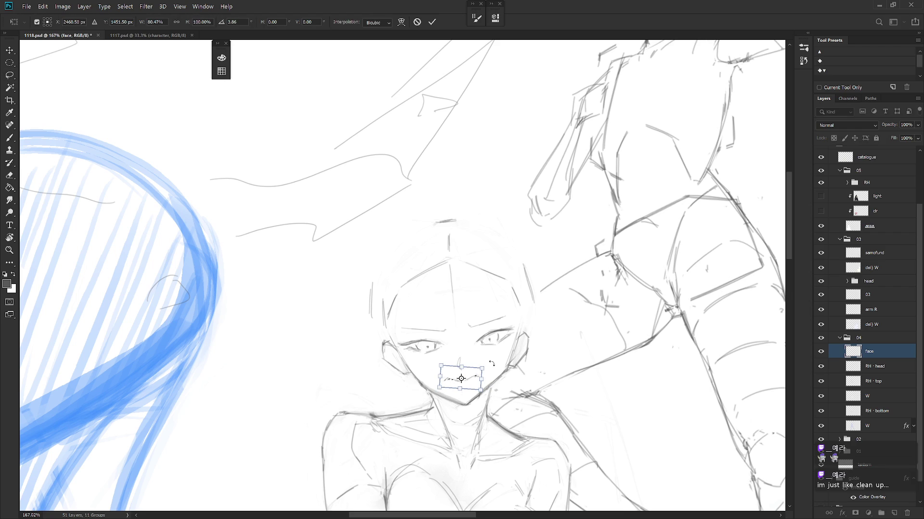
Step: Commit the narrowed, tilted mouth
{"action": "key", "text": "Return"}
{"action": "scroll", "coordinate": [500, 388], "scroll_direction": "down", "scroll_amount": 3}
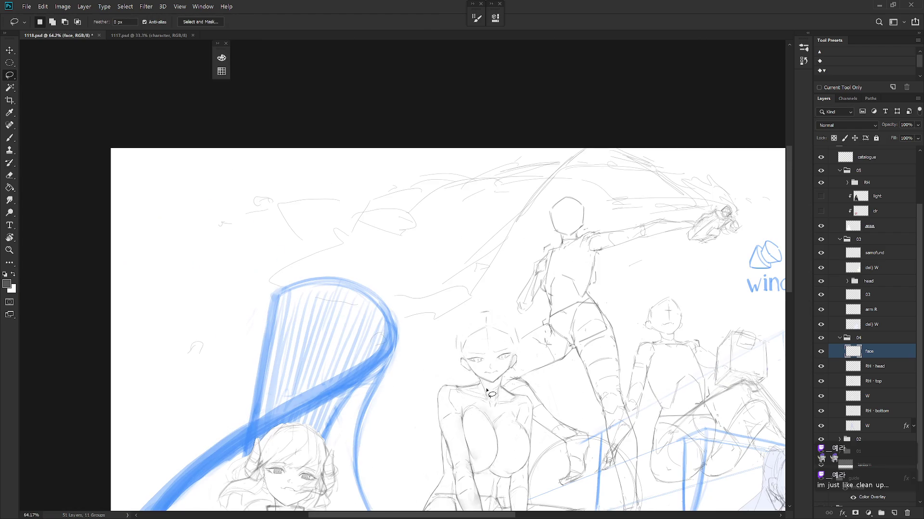
{"action": "scroll", "coordinate": [505, 380], "scroll_direction": "up", "scroll_amount": 1}
{"action": "scroll", "coordinate": [509, 367], "scroll_direction": "up", "scroll_amount": 2}
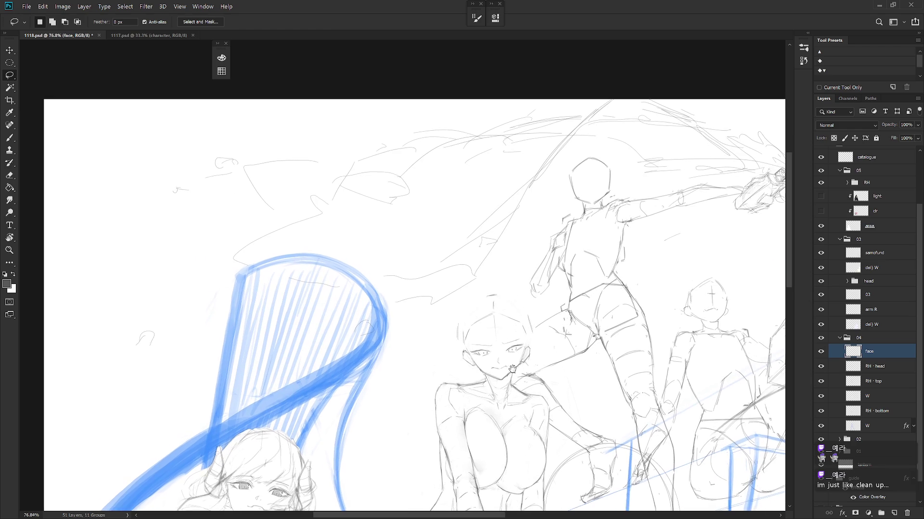
Step: Redraw the girl's jawline stroke on the head layer below the face
{"action": "key", "text": "e"}
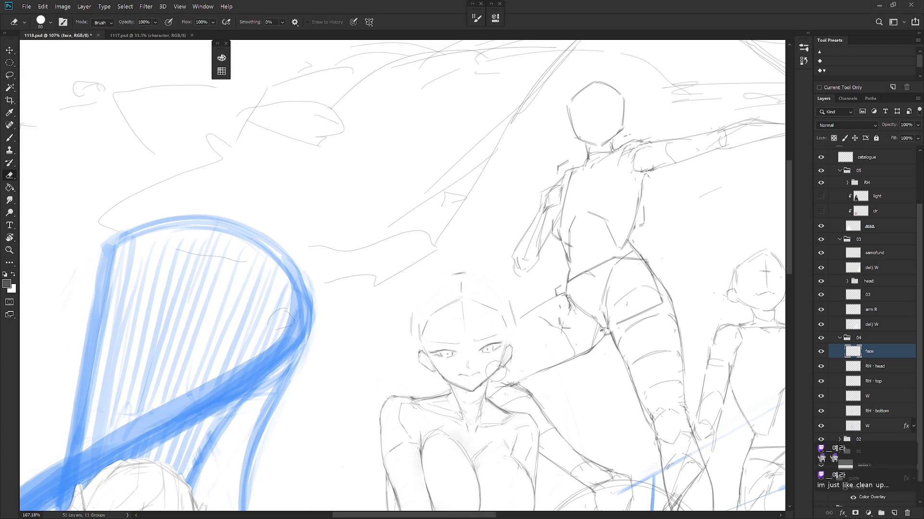
{"action": "key", "text": "alt+bracketleft"}
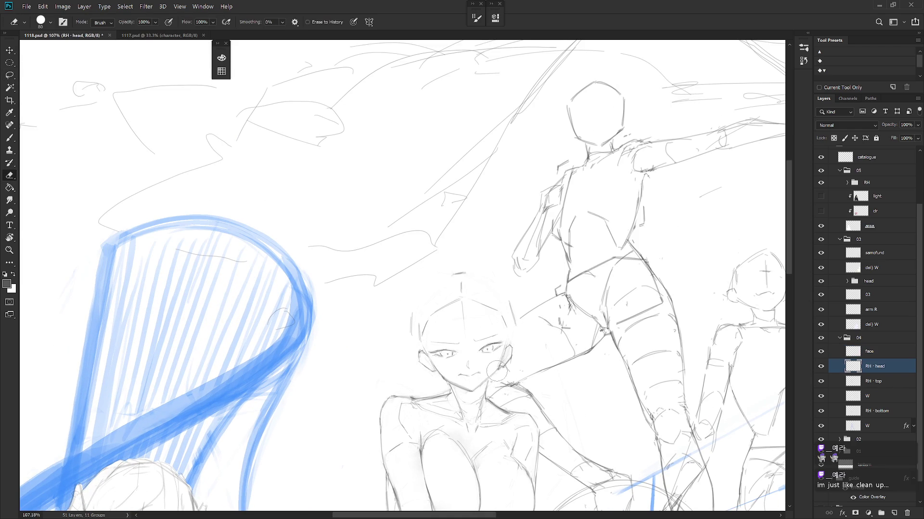
{"action": "key", "text": "b"}
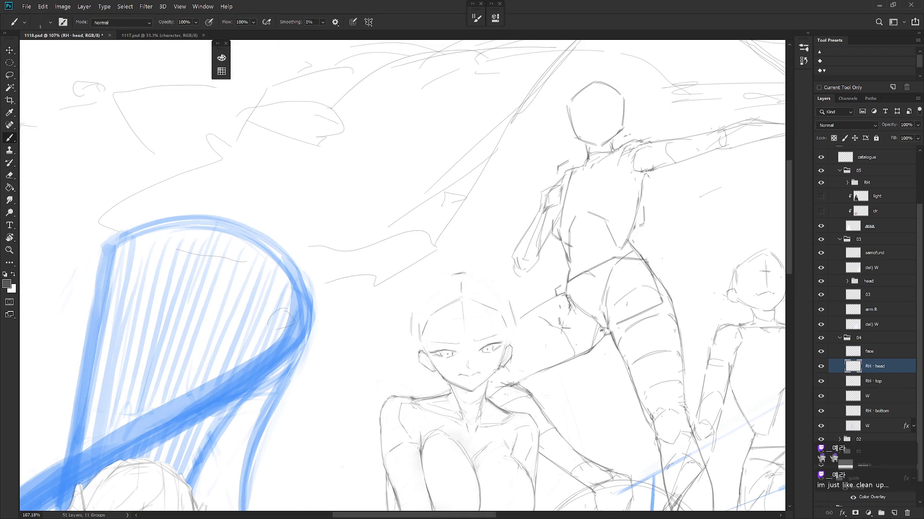
{"action": "scroll", "coordinate": [520, 367], "scroll_direction": "down", "scroll_amount": 3}
{"action": "scroll", "coordinate": [500, 348], "scroll_direction": "down", "scroll_amount": 1}
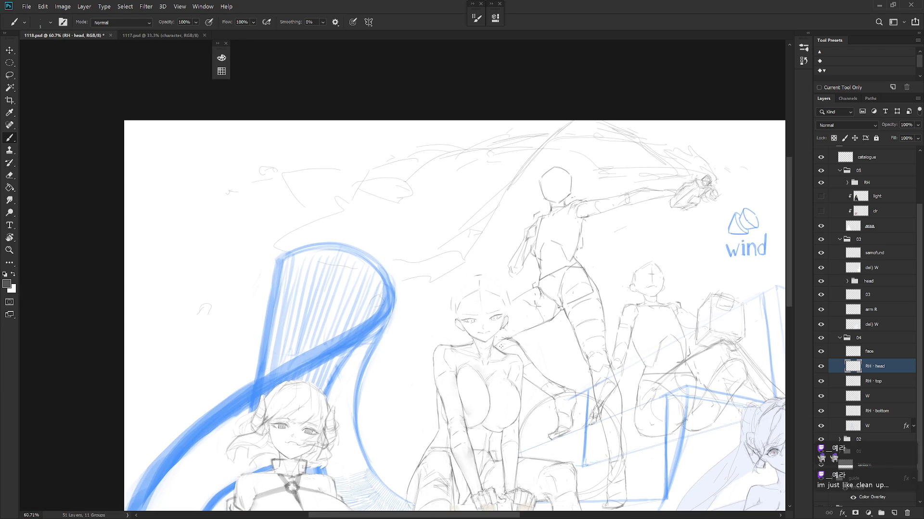
{"action": "scroll", "coordinate": [497, 328], "scroll_direction": "up", "scroll_amount": 4}
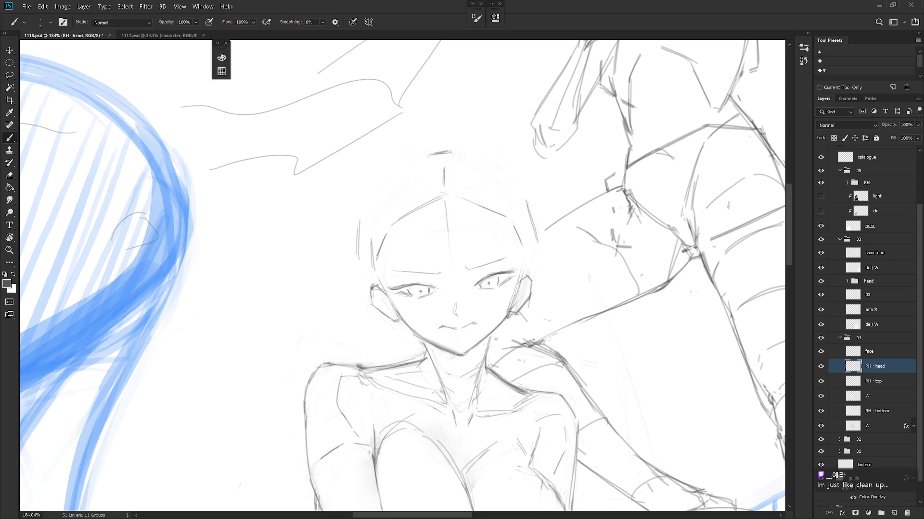
{"action": "key", "text": "ctrl+z"}
{"action": "left_click_drag", "start_coordinate": [413, 333], "coordinate": [456, 354]}
Step: Touch up the face layer, alternating Eraser and Brush
{"action": "key", "text": "e"}
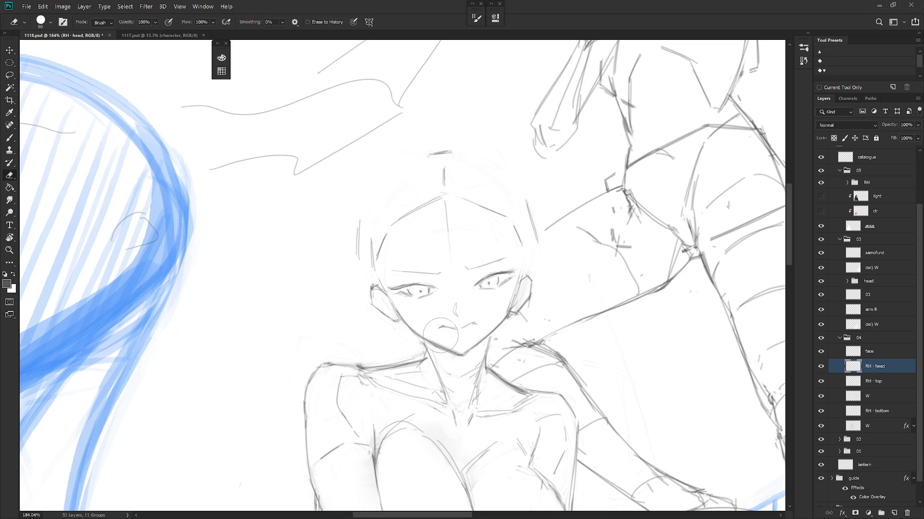
{"action": "scroll", "coordinate": [440, 335], "scroll_direction": "down", "scroll_amount": 5}
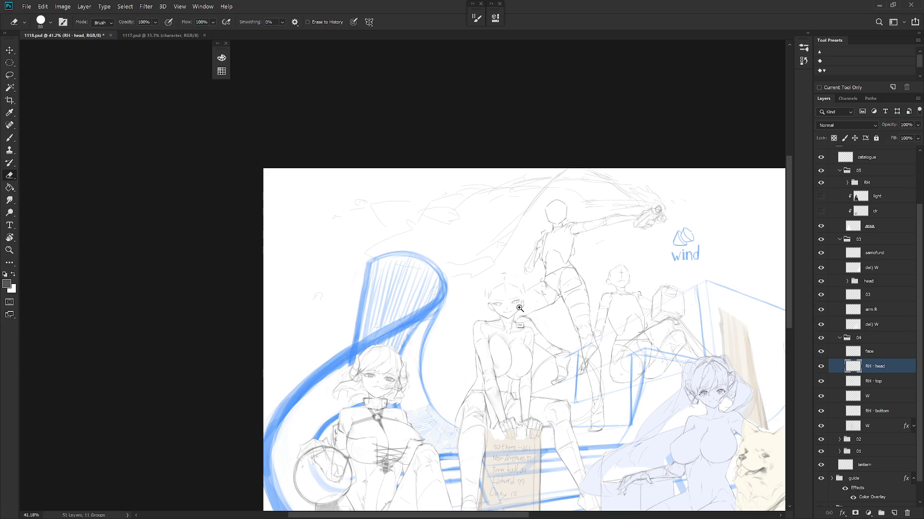
{"action": "scroll", "coordinate": [526, 318], "scroll_direction": "up", "scroll_amount": 6}
{"action": "key", "text": "b"}
{"action": "key", "text": "e"}
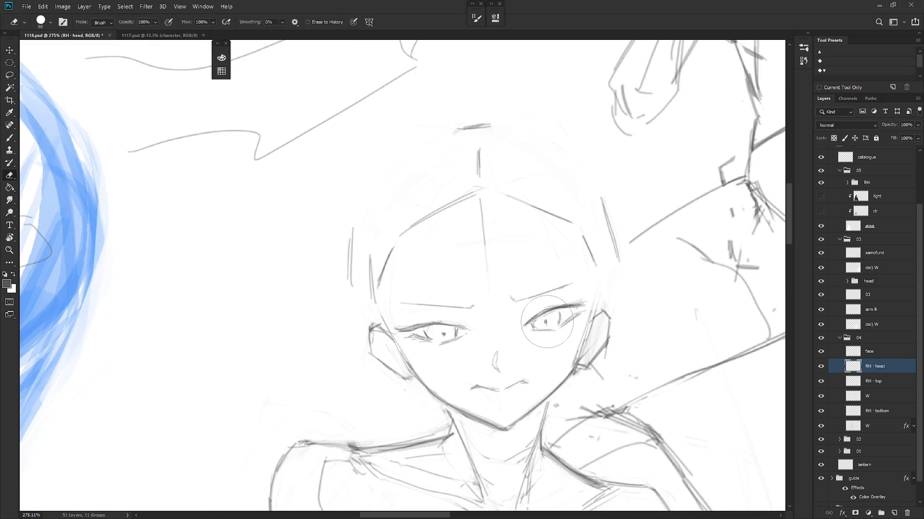
{"action": "key", "text": "alt+bracketright"}
{"action": "key", "text": "b"}
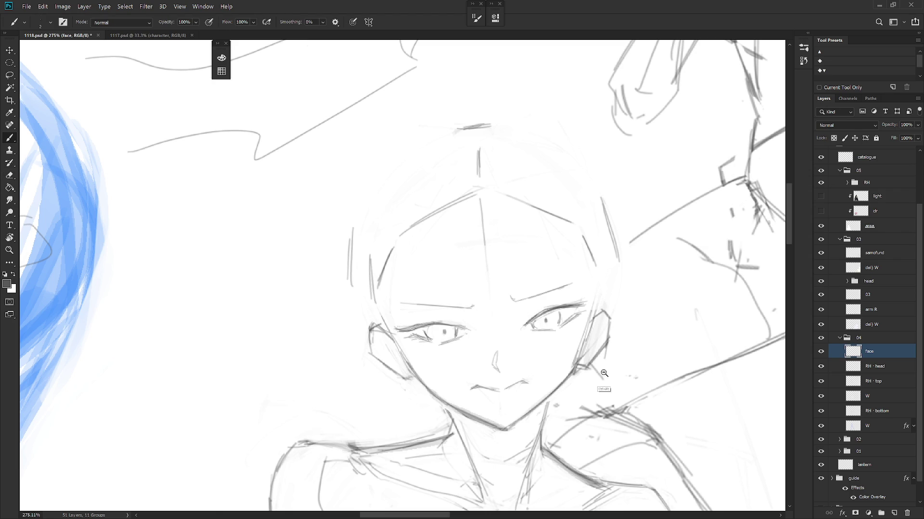
{"action": "scroll", "coordinate": [601, 376], "scroll_direction": "down", "scroll_amount": 5}
{"action": "scroll", "coordinate": [556, 359], "scroll_direction": "down", "scroll_amount": 3}
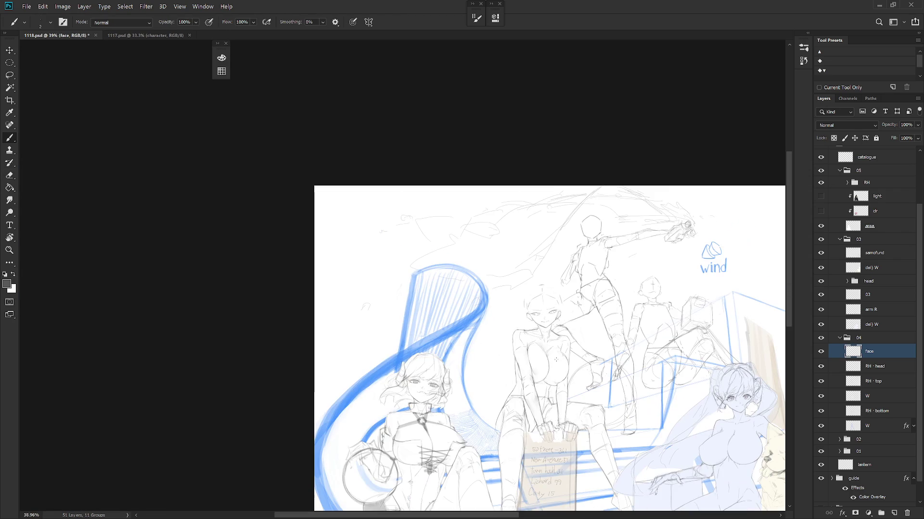
{"action": "scroll", "coordinate": [561, 312], "scroll_direction": "up", "scroll_amount": 3}
{"action": "scroll", "coordinate": [547, 318], "scroll_direction": "up", "scroll_amount": 2}
Step: Try lassoing the left eye and a band across both eyes, then clear the selections
{"action": "key", "text": "l"}
{"action": "mouse_move", "coordinate": [503, 343]}
{"action": "left_mouse_down"}
{"action": "mouse_move", "coordinate": [529, 321]}
{"action": "mouse_move", "coordinate": [465, 317]}
{"action": "mouse_move", "coordinate": [467, 341]}
{"action": "mouse_move", "coordinate": [481, 351]}
{"action": "left_mouse_up"}
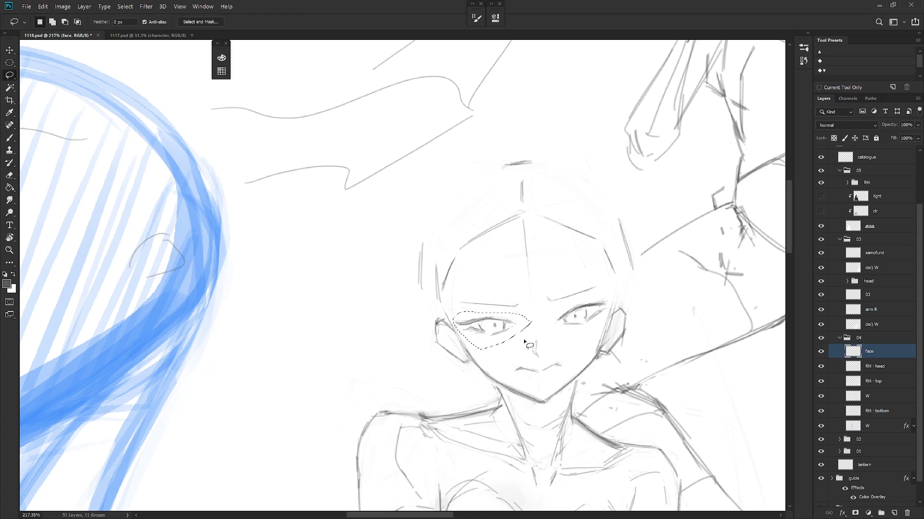
{"action": "mouse_move", "coordinate": [538, 308]}
{"action": "left_mouse_down"}
{"action": "mouse_move", "coordinate": [465, 315]}
{"action": "mouse_move", "coordinate": [493, 355]}
{"action": "mouse_move", "coordinate": [564, 345]}
{"action": "mouse_move", "coordinate": [599, 327]}
{"action": "mouse_move", "coordinate": [610, 303]}
{"action": "mouse_move", "coordinate": [533, 306]}
{"action": "left_mouse_up"}
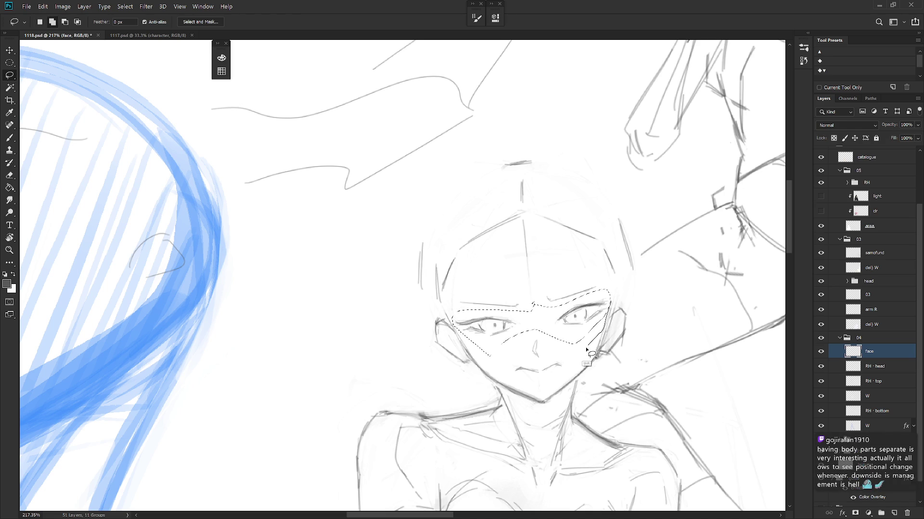
{"action": "key", "text": "ctrl+d"}
{"action": "mouse_move", "coordinate": [500, 365]}
{"action": "left_mouse_down"}
{"action": "mouse_move", "coordinate": [541, 337]}
{"action": "mouse_move", "coordinate": [613, 350]}
{"action": "mouse_move", "coordinate": [622, 327]}
{"action": "mouse_move", "coordinate": [615, 282]}
{"action": "mouse_move", "coordinate": [529, 307]}
{"action": "mouse_move", "coordinate": [464, 303]}
{"action": "mouse_move", "coordinate": [448, 364]}
{"action": "mouse_move", "coordinate": [500, 363]}
{"action": "left_mouse_up"}
{"action": "key", "text": "alt"}
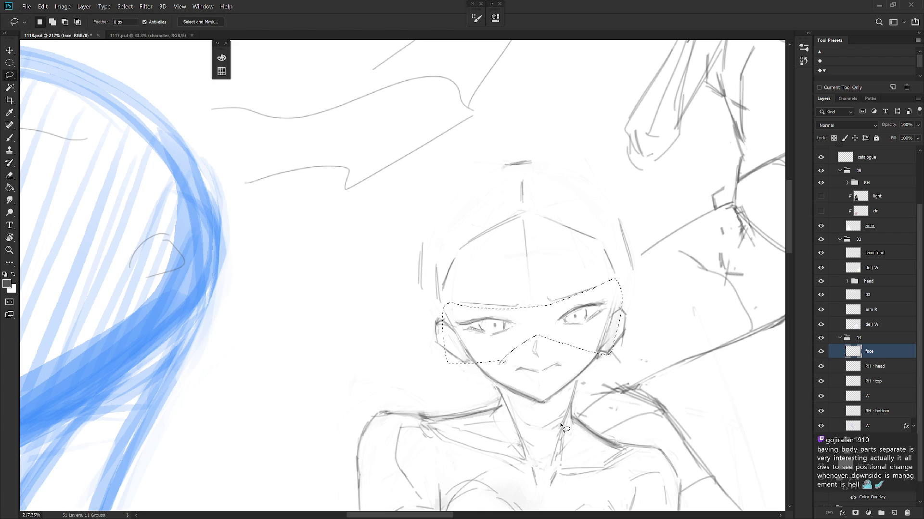
{"action": "key", "text": "ctrl+d"}
Step: Lasso a band around both eyes and open it in Filter > Liquify
{"action": "mouse_move", "coordinate": [442, 308]}
{"action": "left_mouse_down"}
{"action": "mouse_move", "coordinate": [500, 361]}
{"action": "mouse_move", "coordinate": [442, 310]}
{"action": "left_mouse_up"}
{"action": "scroll", "coordinate": [532, 373], "scroll_direction": "down", "scroll_amount": 2}
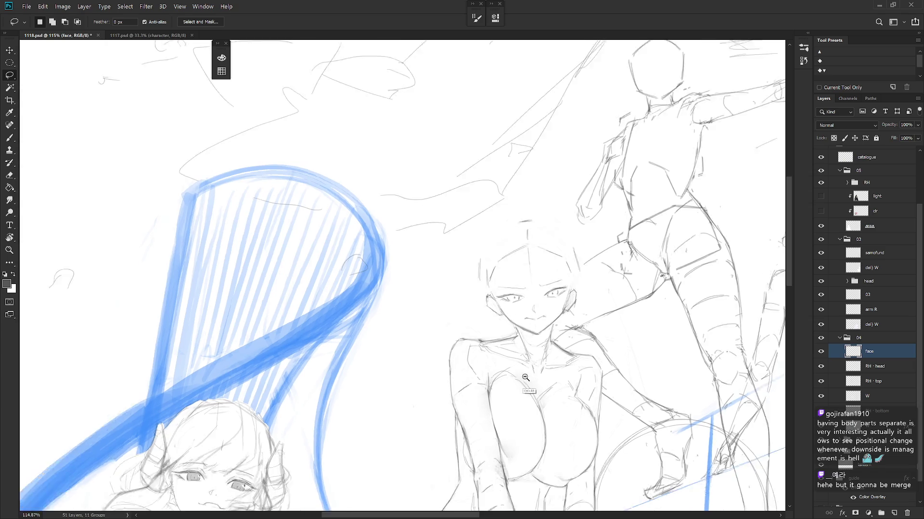
{"action": "scroll", "coordinate": [533, 372], "scroll_direction": "down", "scroll_amount": 2}
{"action": "scroll", "coordinate": [529, 293], "scroll_direction": "up", "scroll_amount": 3}
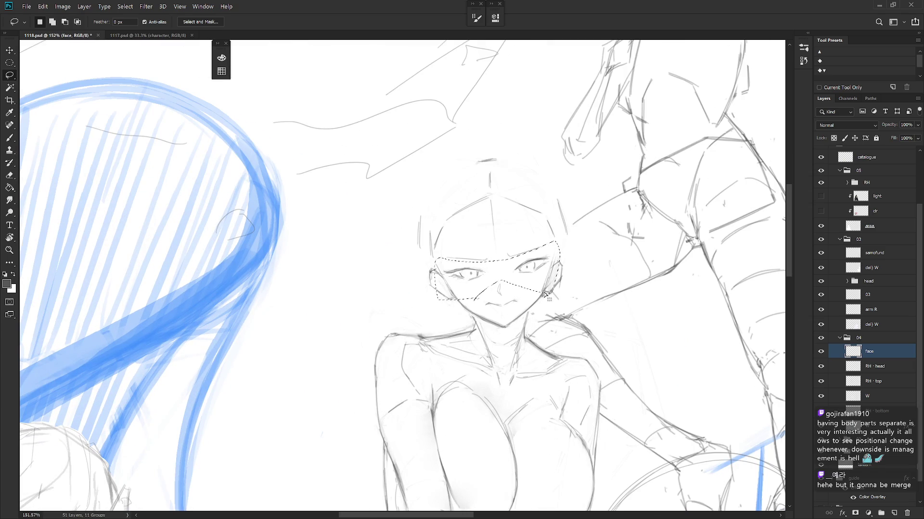
{"action": "left_click", "coordinate": [154, 6]}
{"action": "left_click", "coordinate": [173, 83]}
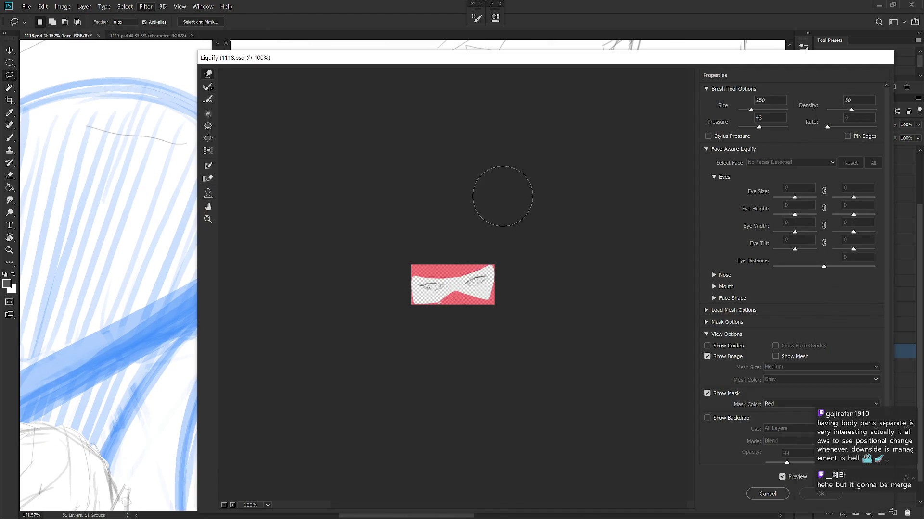
Step: Cancel Liquify and enlarge the eye band to about 108% with Free Transform
{"action": "key", "text": "Escape"}
{"action": "scroll", "coordinate": [487, 272], "scroll_direction": "up", "scroll_amount": 2}
{"action": "key", "text": "ctrl+t"}
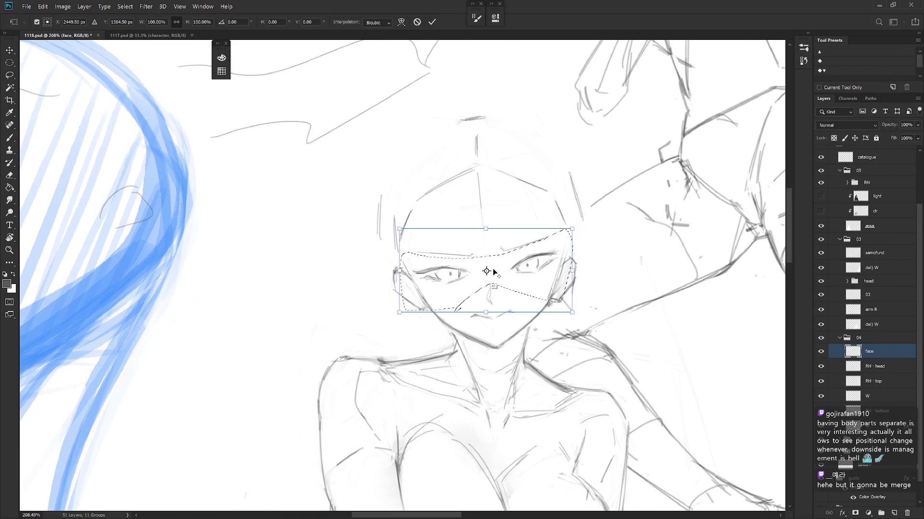
{"action": "left_click_drag", "start_coordinate": [572, 312], "coordinate": [581, 318]}
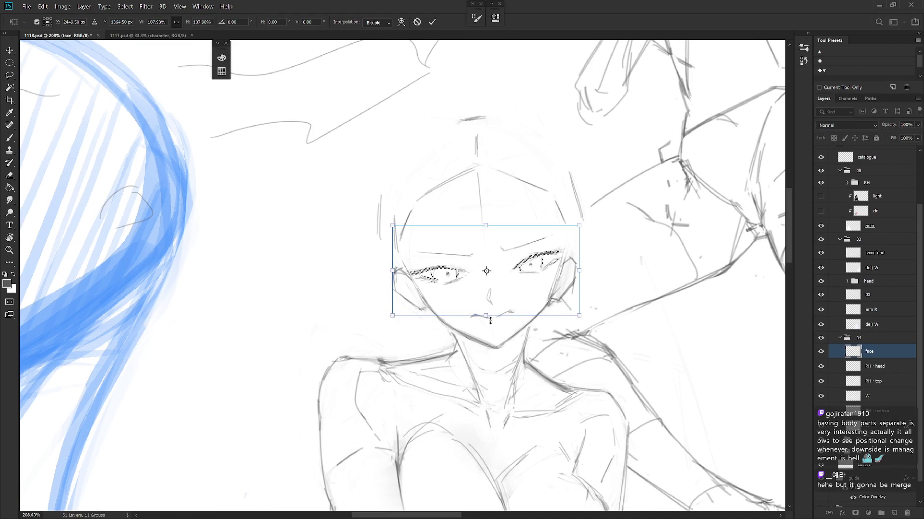
{"action": "key", "text": "Return"}
{"action": "left_click", "coordinate": [527, 299]}
Step: Lasso each eye and nudge it, shifting the right eye slightly right and down
{"action": "mouse_move", "coordinate": [478, 272]}
{"action": "left_mouse_down"}
{"action": "mouse_move", "coordinate": [406, 270]}
{"action": "mouse_move", "coordinate": [466, 293]}
{"action": "left_mouse_up"}
{"action": "key", "text": "ctrl+t"}
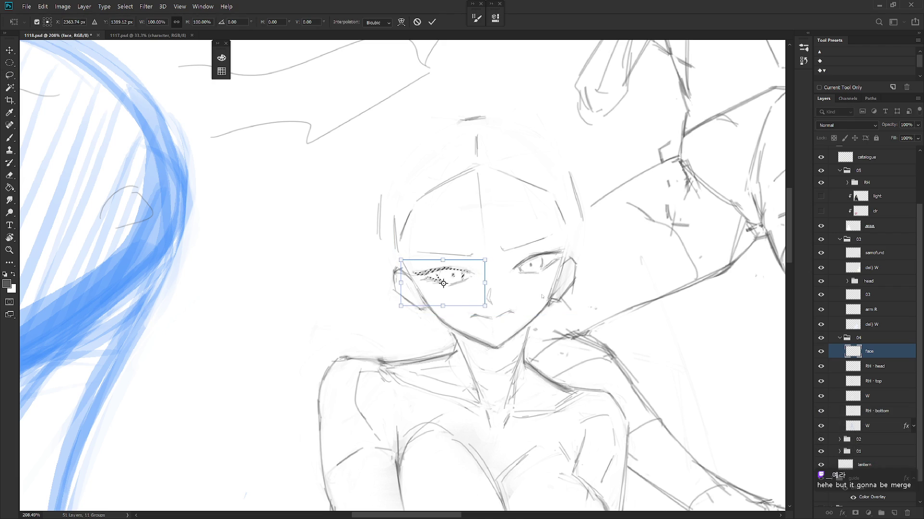
{"action": "key", "text": "Return"}
{"action": "mouse_move", "coordinate": [533, 286]}
{"action": "left_mouse_down"}
{"action": "mouse_move", "coordinate": [561, 279]}
{"action": "mouse_move", "coordinate": [533, 255]}
{"action": "mouse_move", "coordinate": [450, 264]}
{"action": "mouse_move", "coordinate": [420, 293]}
{"action": "left_mouse_up"}
{"action": "mouse_move", "coordinate": [573, 243]}
{"action": "left_mouse_down"}
{"action": "mouse_move", "coordinate": [584, 260]}
{"action": "mouse_move", "coordinate": [550, 275]}
{"action": "left_mouse_up"}
{"action": "key", "text": "ctrl+t"}
{"action": "key", "text": "Return"}
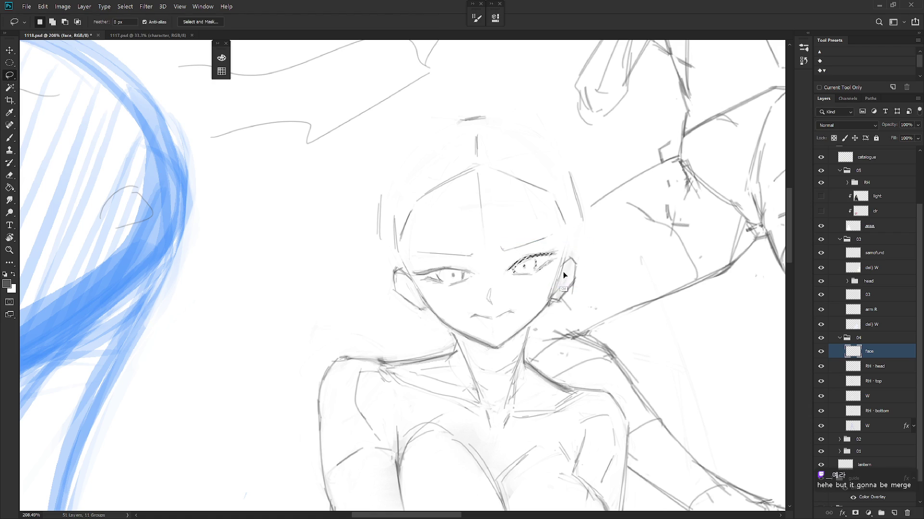
Step: Reselect both eyes, then clear the selection and return to the Brush
{"action": "scroll", "coordinate": [562, 271], "scroll_direction": "down", "scroll_amount": 5}
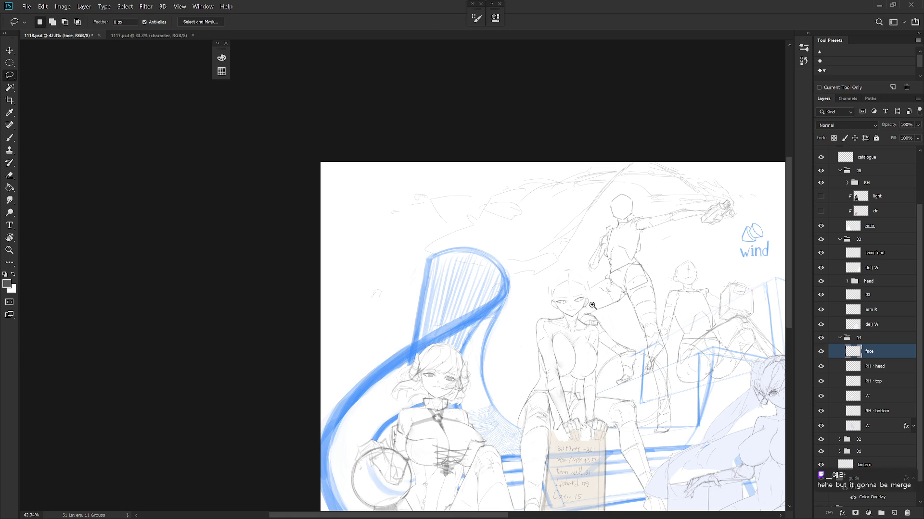
{"action": "scroll", "coordinate": [577, 293], "scroll_direction": "up", "scroll_amount": 4}
{"action": "mouse_move", "coordinate": [522, 326]}
{"action": "left_mouse_down"}
{"action": "mouse_move", "coordinate": [597, 317]}
{"action": "mouse_move", "coordinate": [598, 292]}
{"action": "mouse_move", "coordinate": [522, 302]}
{"action": "left_mouse_up"}
{"action": "key", "text": "ctrl+d"}
{"action": "scroll", "coordinate": [607, 308], "scroll_direction": "down", "scroll_amount": 1}
{"action": "scroll", "coordinate": [575, 309], "scroll_direction": "down", "scroll_amount": 2}
{"action": "key", "text": "b"}
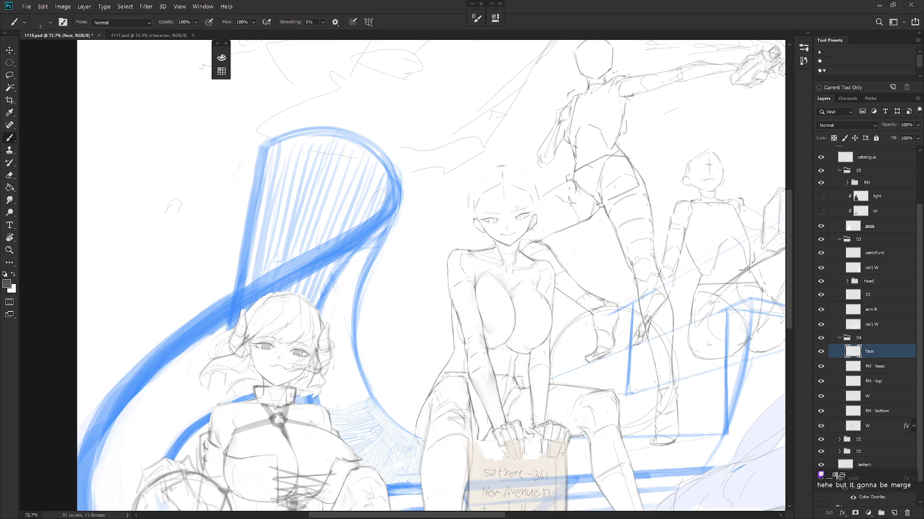
{"action": "scroll", "coordinate": [516, 208], "scroll_direction": "up", "scroll_amount": 5}
Step: Rotate the girl's left eye about 6° clockwise
{"action": "key", "text": "l"}
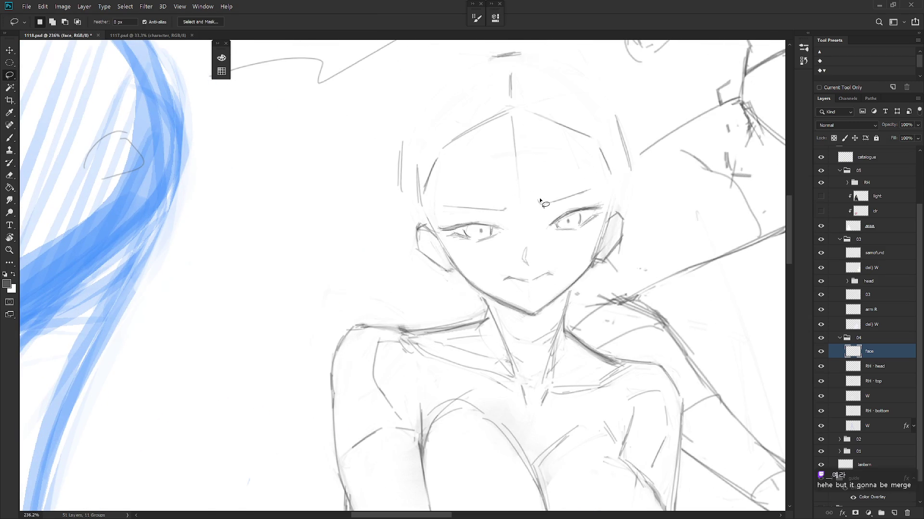
{"action": "scroll", "coordinate": [500, 270], "scroll_direction": "up", "scroll_amount": 2}
{"action": "mouse_move", "coordinate": [490, 282]}
{"action": "left_mouse_down"}
{"action": "mouse_move", "coordinate": [429, 266]}
{"action": "mouse_move", "coordinate": [422, 287]}
{"action": "mouse_move", "coordinate": [486, 295]}
{"action": "mouse_move", "coordinate": [451, 288]}
{"action": "left_mouse_up"}
{"action": "key", "text": "ctrl+t"}
{"action": "mouse_move", "coordinate": [503, 260]}
{"action": "left_mouse_down"}
{"action": "mouse_move", "coordinate": [512, 277]}
{"action": "mouse_move", "coordinate": [579, 282]}
{"action": "mouse_move", "coordinate": [590, 250]}
{"action": "mouse_move", "coordinate": [534, 286]}
{"action": "mouse_move", "coordinate": [561, 264]}
{"action": "left_mouse_up"}
{"action": "key", "text": "Return"}
Step: Rotate the right eye about 6° the other way, then a further 2.5°
{"action": "key", "text": "ctrl+t"}
{"action": "left_click_drag", "start_coordinate": [523, 287], "coordinate": [531, 291]}
{"action": "key", "text": "Return"}
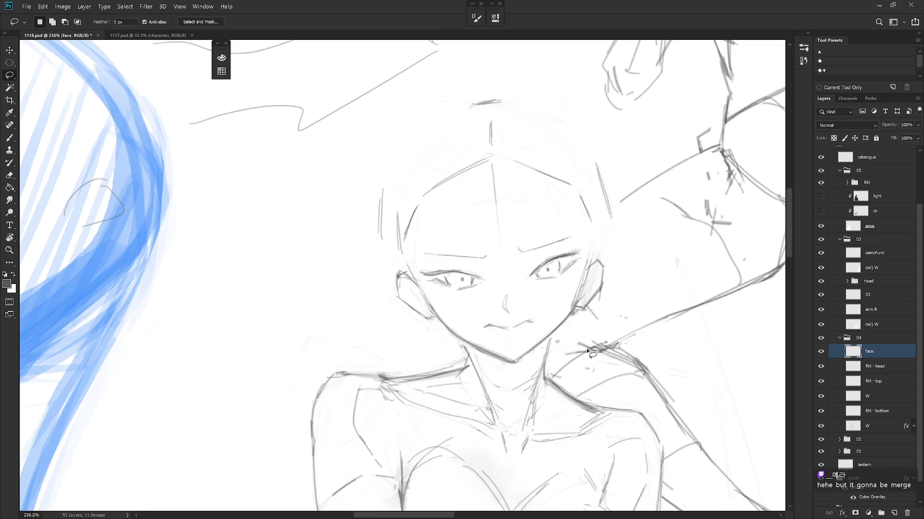
{"action": "scroll", "coordinate": [608, 383], "scroll_direction": "down", "scroll_amount": 5}
{"action": "scroll", "coordinate": [577, 303], "scroll_direction": "up", "scroll_amount": 4}
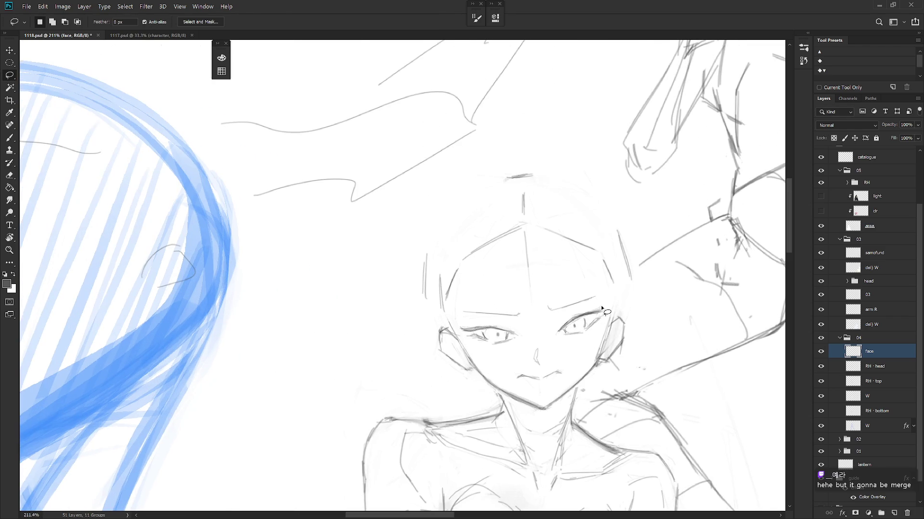
{"action": "key", "text": "ctrl+t"}
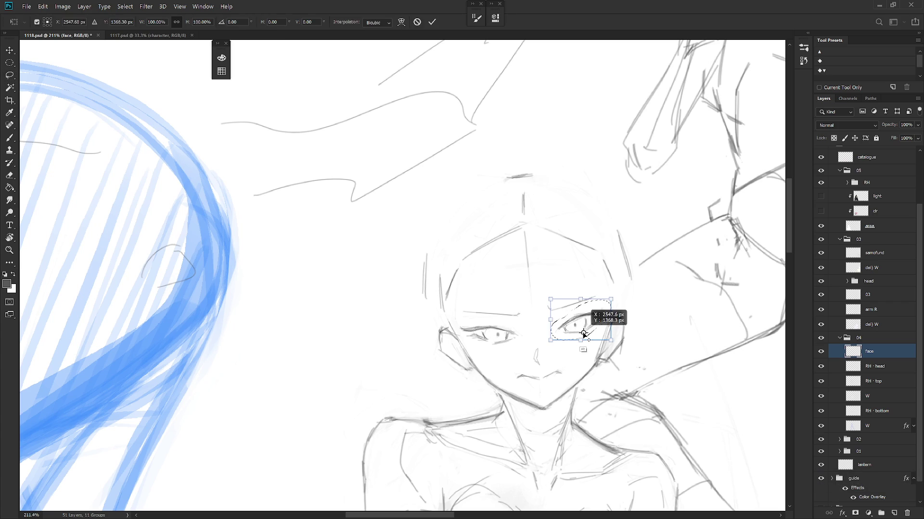
{"action": "left_click_drag", "start_coordinate": [543, 353], "coordinate": [541, 355]}
{"action": "key", "text": "Return"}
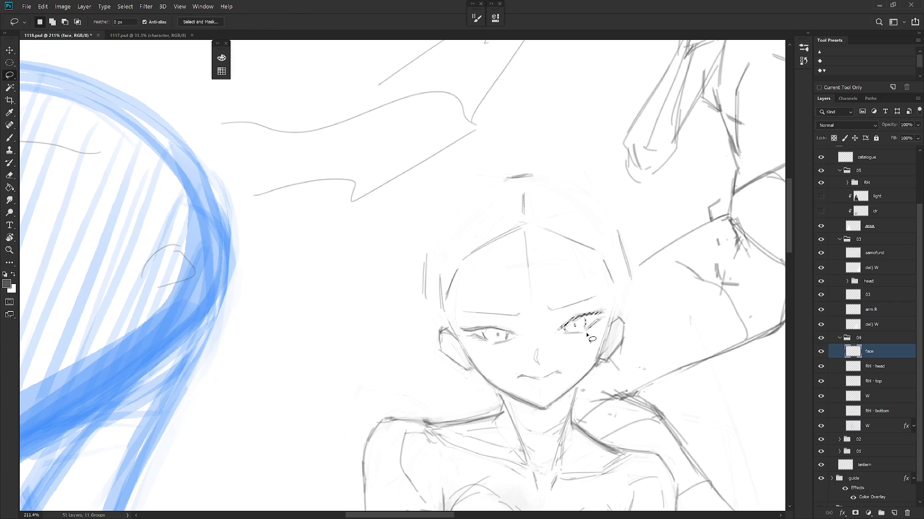
Step: Tilt and mirror the view to check the face, then restore the darker lash strokes
{"action": "scroll", "coordinate": [576, 350], "scroll_direction": "down", "scroll_amount": 4}
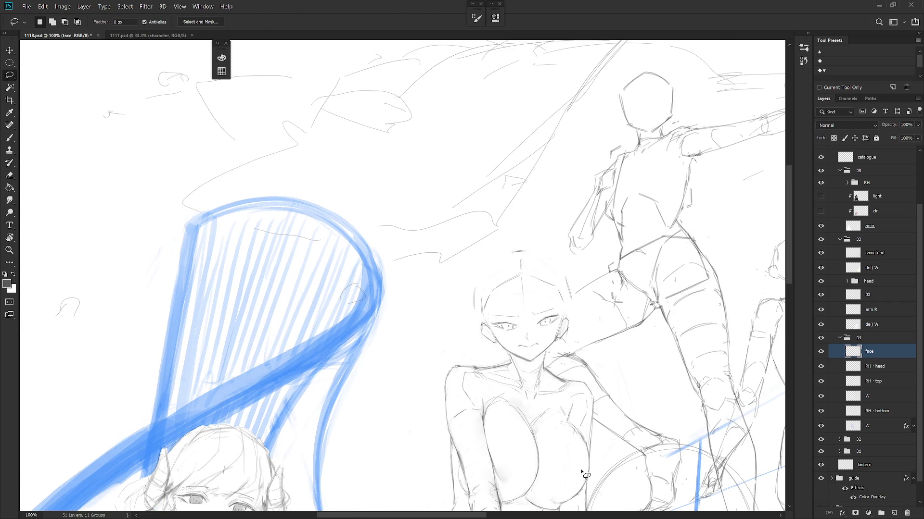
{"action": "scroll", "coordinate": [529, 317], "scroll_direction": "up", "scroll_amount": 4}
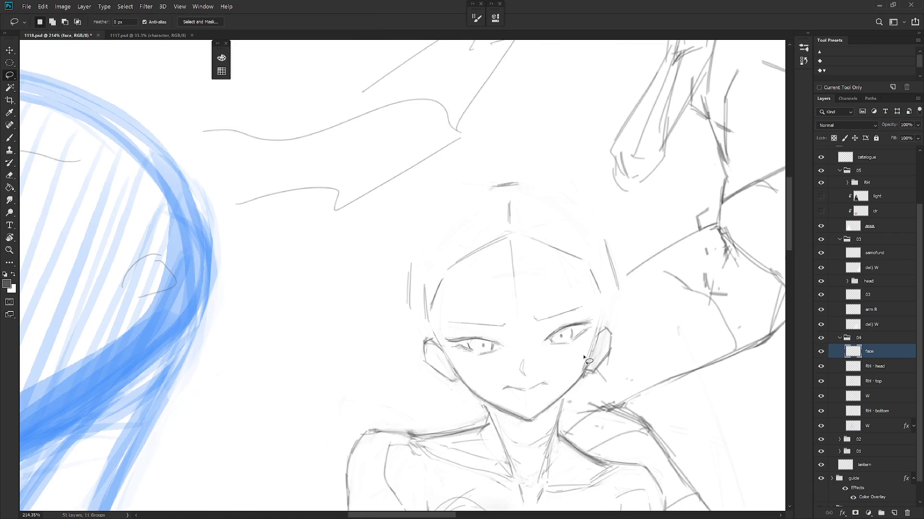
{"action": "scroll", "coordinate": [589, 361], "scroll_direction": "down", "scroll_amount": 4}
{"action": "mouse_move", "coordinate": [573, 347]}
{"action": "left_mouse_down"}
{"action": "mouse_move", "coordinate": [544, 333]}
{"action": "mouse_move", "coordinate": [571, 347]}
{"action": "left_mouse_up"}
{"action": "key", "text": "b"}
{"action": "key", "text": "ctrl+0"}
{"action": "key", "text": "ctrl+shift+h"}
{"action": "mouse_move", "coordinate": [544, 323]}
{"action": "left_mouse_down"}
{"action": "mouse_move", "coordinate": [569, 314]}
{"action": "mouse_move", "coordinate": [533, 288]}
{"action": "left_mouse_up"}
{"action": "key", "text": "ctrl+shift+z"}
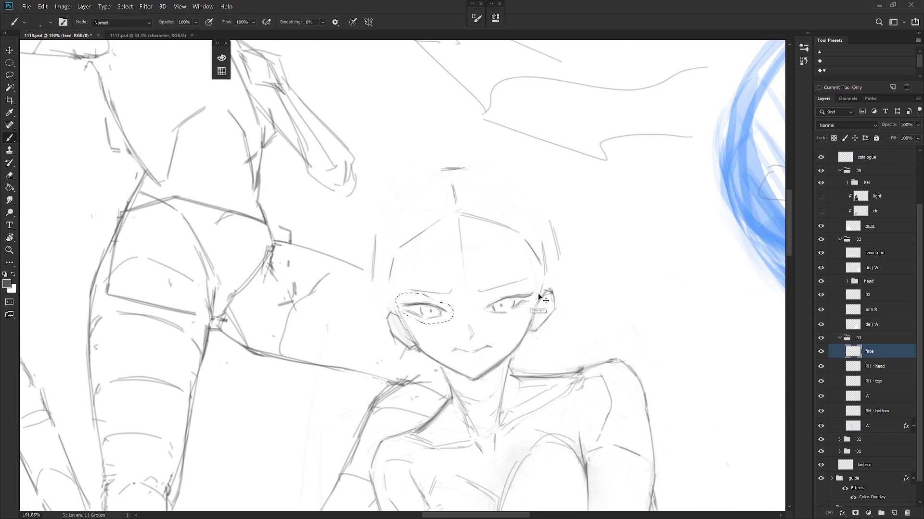
Step: Darken the right eye's upper eyelid line and turn the view upright
{"action": "key", "text": "ctrl+minus"}
{"action": "key", "text": "ctrl+minus"}
{"action": "key", "text": "ctrl+minus"}
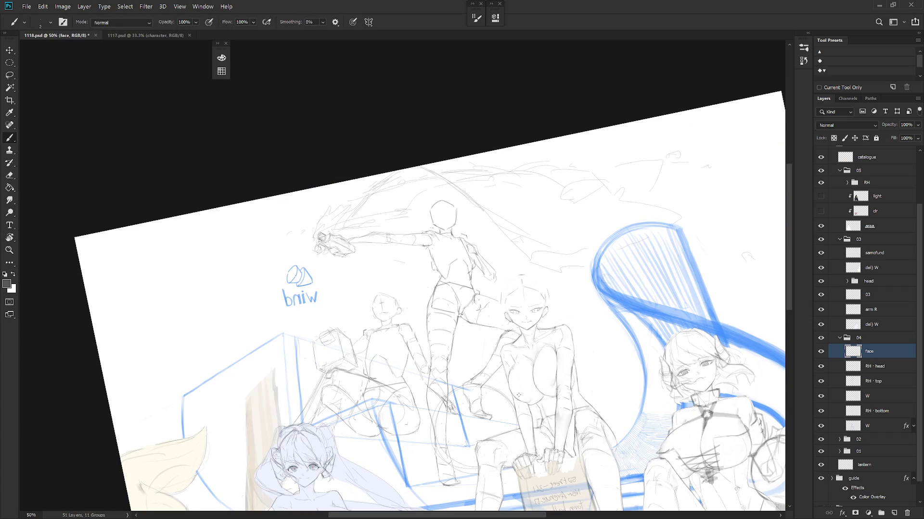
{"action": "left_click_drag", "start_coordinate": [544, 309], "coordinate": [575, 278]}
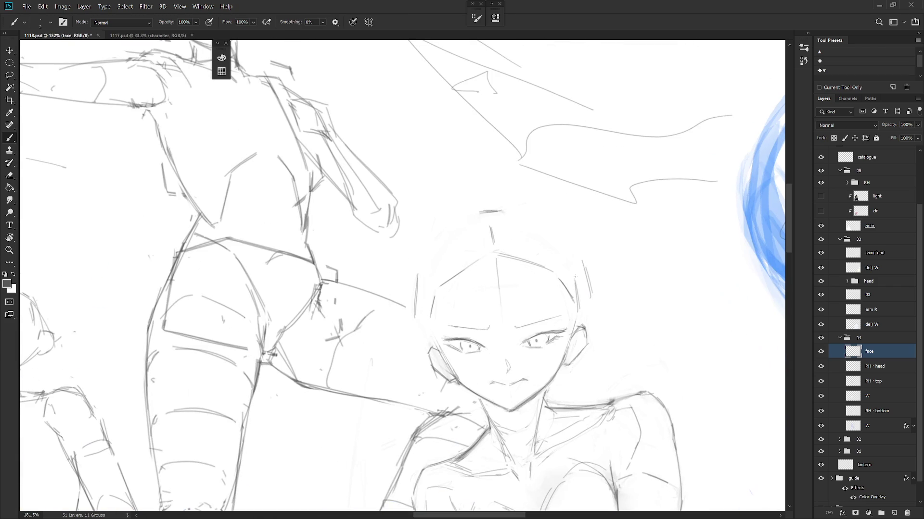
{"action": "left_click_drag", "start_coordinate": [538, 331], "coordinate": [560, 329]}
{"action": "mouse_move", "coordinate": [473, 332]}
{"action": "left_mouse_down"}
{"action": "mouse_move", "coordinate": [480, 343]}
{"action": "mouse_move", "coordinate": [452, 349]}
{"action": "left_mouse_up"}
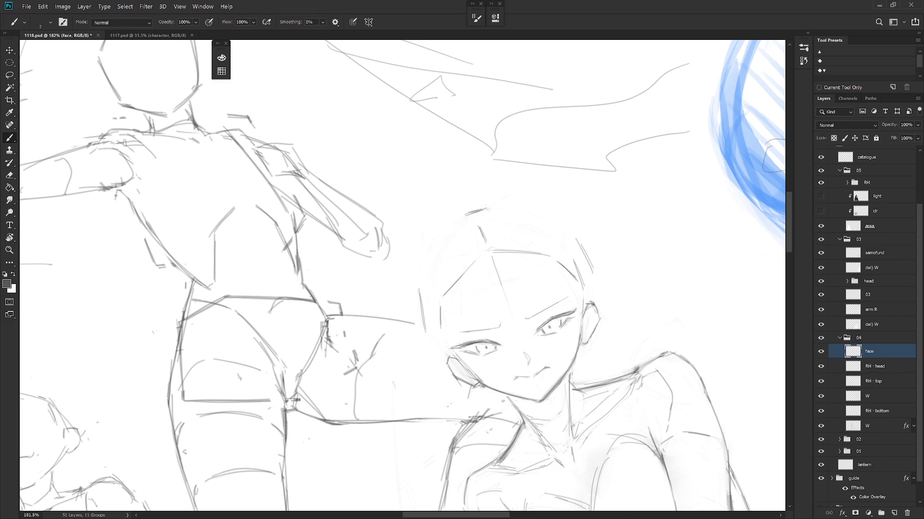
{"action": "key", "text": "r"}
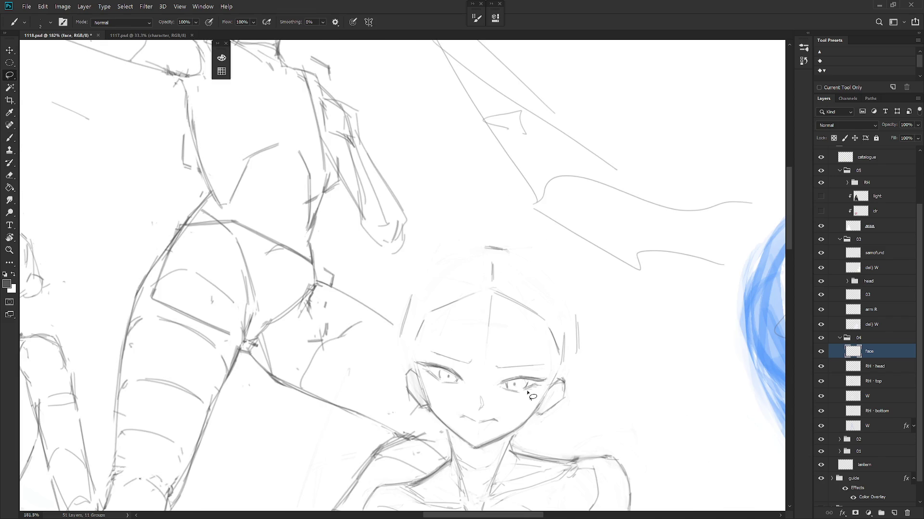
Step: Move the right eye down a few pixels
{"action": "key", "text": "l"}
{"action": "mouse_move", "coordinate": [516, 383]}
{"action": "left_mouse_down"}
{"action": "mouse_move", "coordinate": [503, 385]}
{"action": "mouse_move", "coordinate": [524, 393]}
{"action": "mouse_move", "coordinate": [537, 386]}
{"action": "mouse_move", "coordinate": [526, 395]}
{"action": "left_mouse_up"}
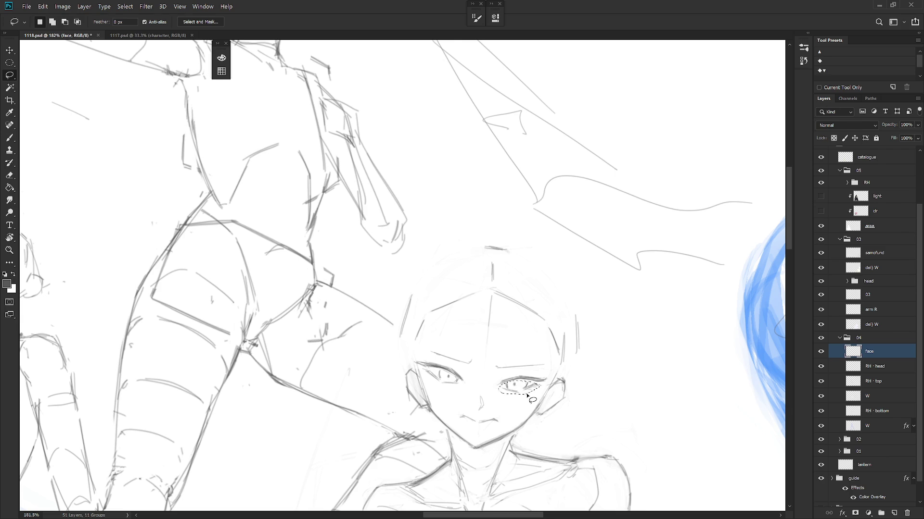
{"action": "scroll", "coordinate": [529, 398], "scroll_direction": "up", "scroll_amount": 3}
{"action": "key", "text": "ctrl+t"}
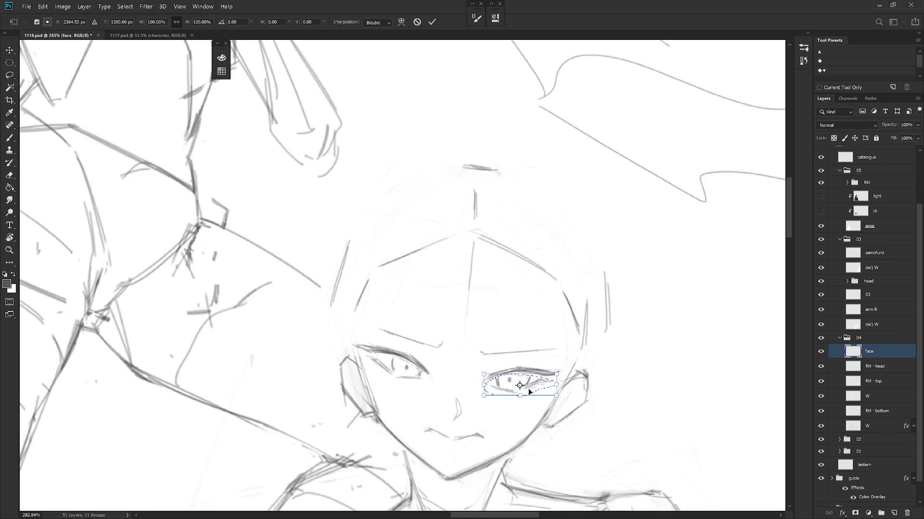
{"action": "left_click_drag", "start_coordinate": [529, 392], "coordinate": [529, 394]}
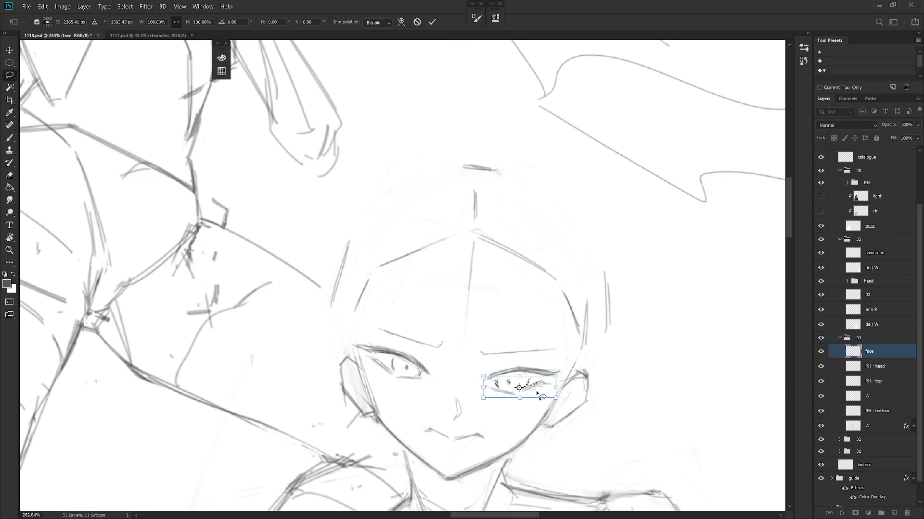
{"action": "key", "text": "Return"}
{"action": "key", "text": "ctrl+d"}
Step: Move the left eye slightly lower and check the face in a mirrored view
{"action": "mouse_move", "coordinate": [410, 366]}
{"action": "left_mouse_down"}
{"action": "mouse_move", "coordinate": [364, 359]}
{"action": "mouse_move", "coordinate": [422, 376]}
{"action": "mouse_move", "coordinate": [411, 383]}
{"action": "left_mouse_up"}
{"action": "key", "text": "ctrl+t"}
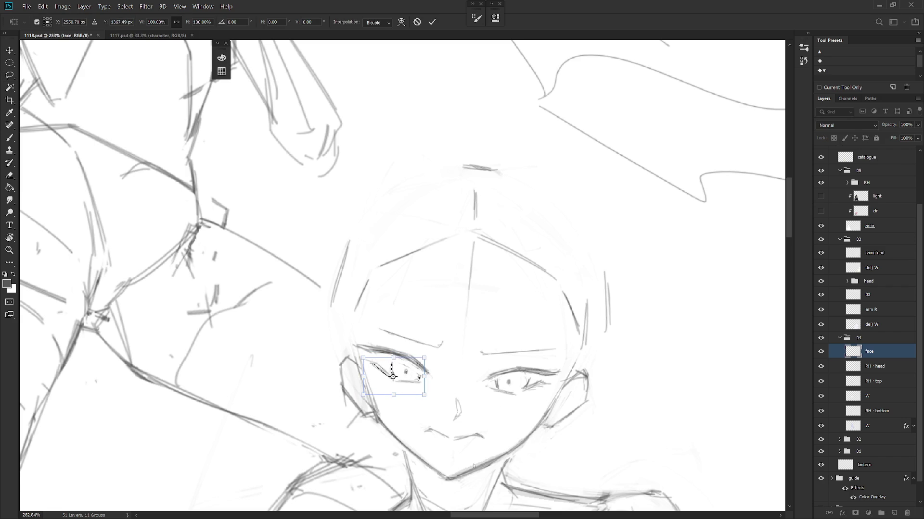
{"action": "key", "text": "Return"}
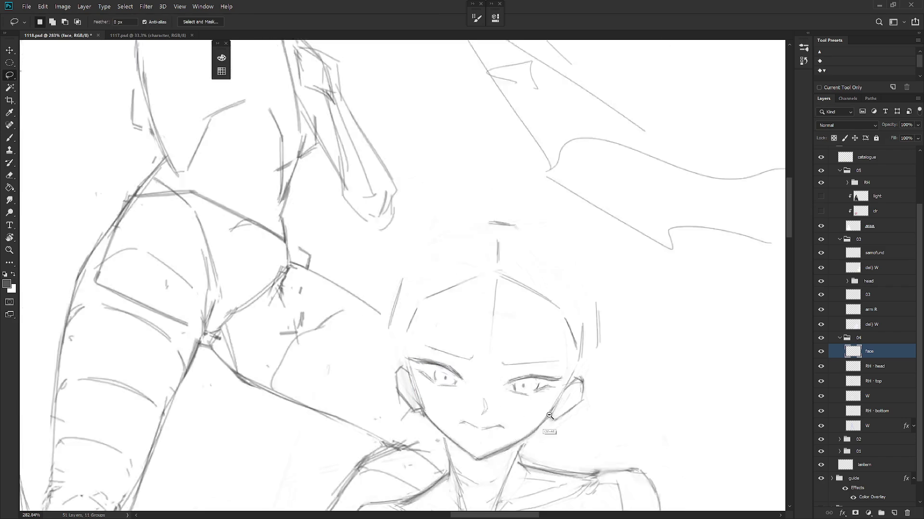
{"action": "scroll", "coordinate": [563, 421], "scroll_direction": "down", "scroll_amount": 10}
{"action": "left_click_drag", "start_coordinate": [617, 462], "coordinate": [553, 423]}
{"action": "key", "text": "ctrl+shift+h"}
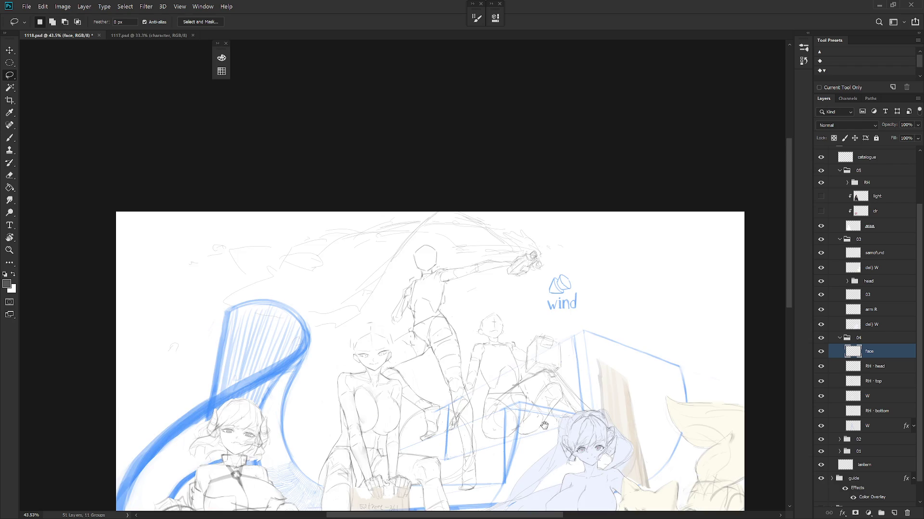
{"action": "left_click_drag", "start_coordinate": [471, 336], "coordinate": [533, 321]}
Step: Touch up the face with the Eraser and Brush
{"action": "key", "text": "e"}
{"action": "key", "text": "b"}
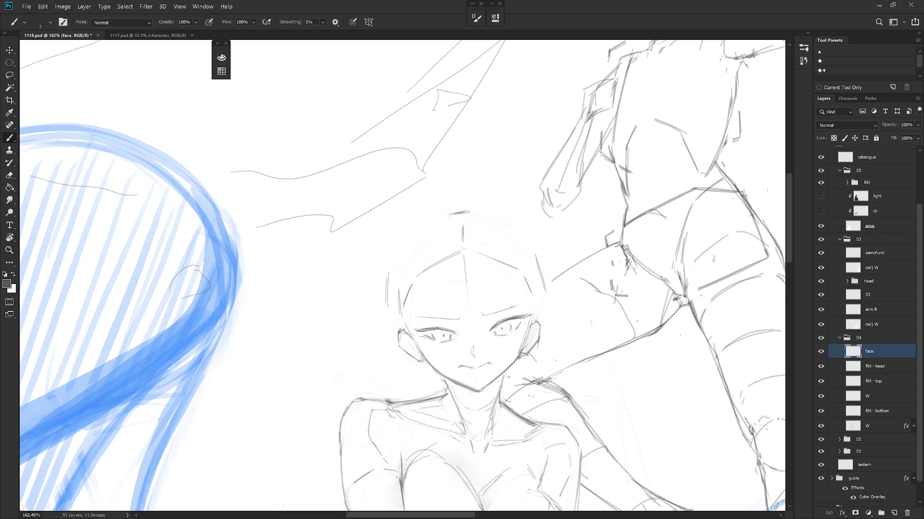
{"action": "key", "text": "e"}
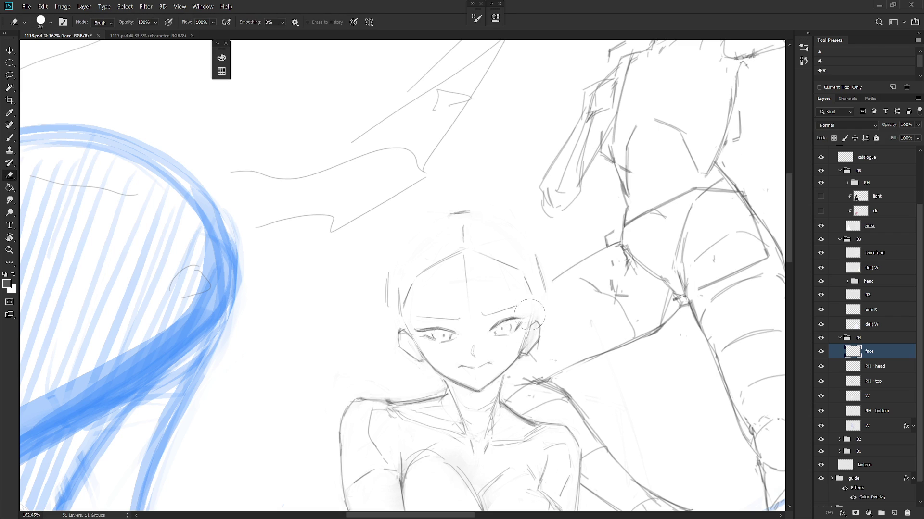
{"action": "key", "text": "b"}
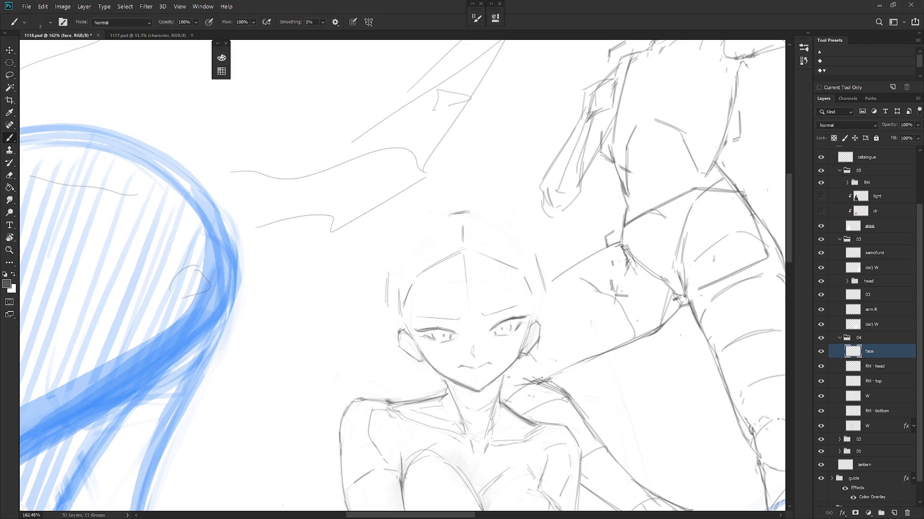
{"action": "scroll", "coordinate": [512, 367], "scroll_direction": "up", "scroll_amount": 3}
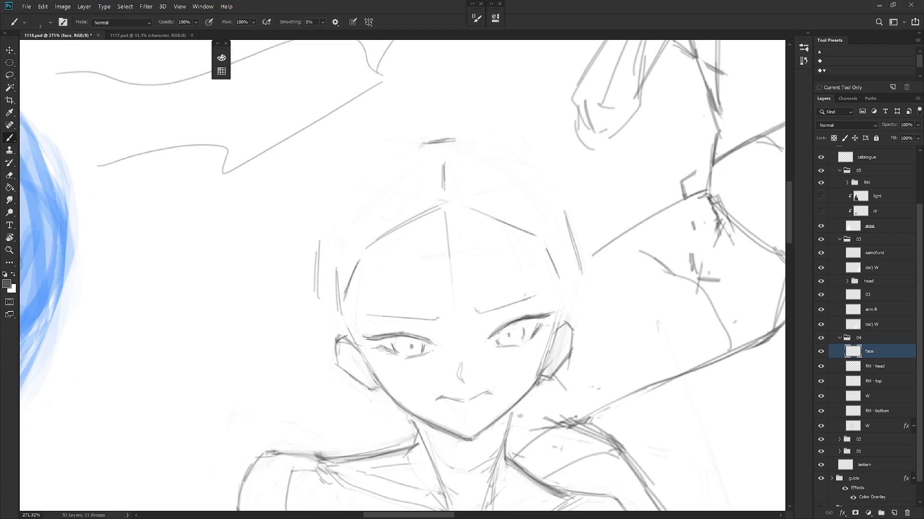
Step: Reselect the right eye and adjust it again with Free Transform
{"action": "key", "text": "l"}
{"action": "left_click_drag", "start_coordinate": [505, 340], "coordinate": [500, 353]}
{"action": "key", "text": "ctrl+t"}
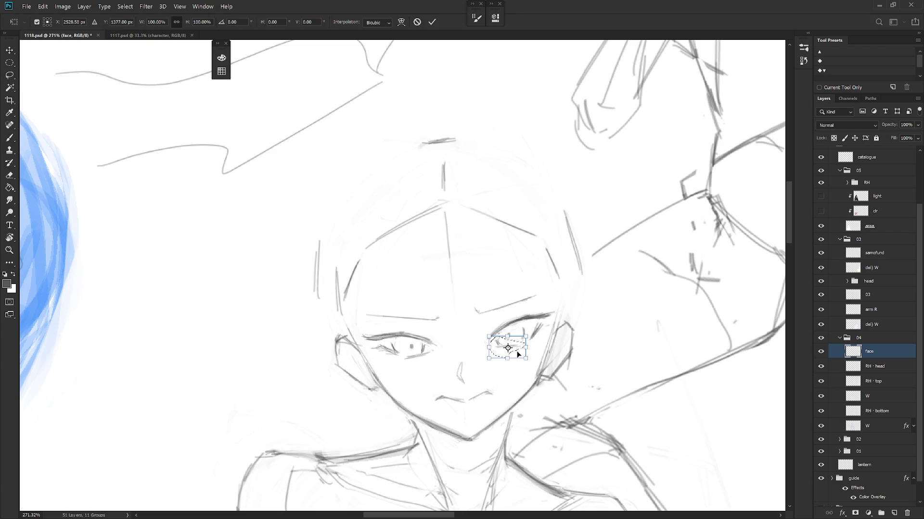
{"action": "key", "text": "Return"}
{"action": "key", "text": "b"}
{"action": "scroll", "coordinate": [567, 354], "scroll_direction": "down", "scroll_amount": 5}
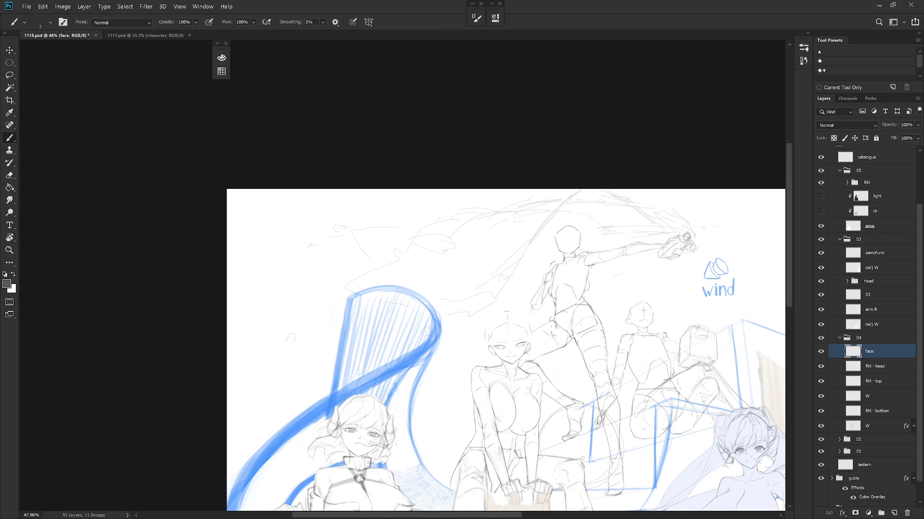
{"action": "scroll", "coordinate": [513, 339], "scroll_direction": "up", "scroll_amount": 4}
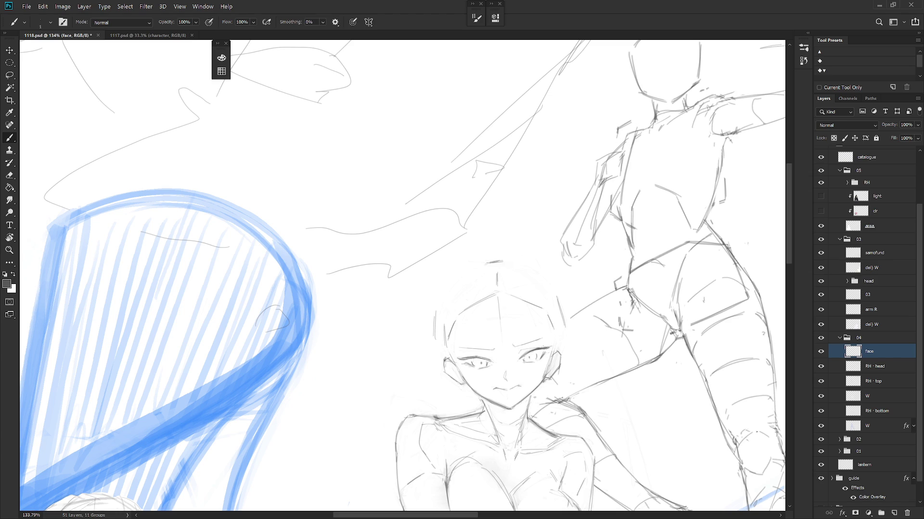
{"action": "left_click_drag", "start_coordinate": [540, 348], "coordinate": [522, 366]}
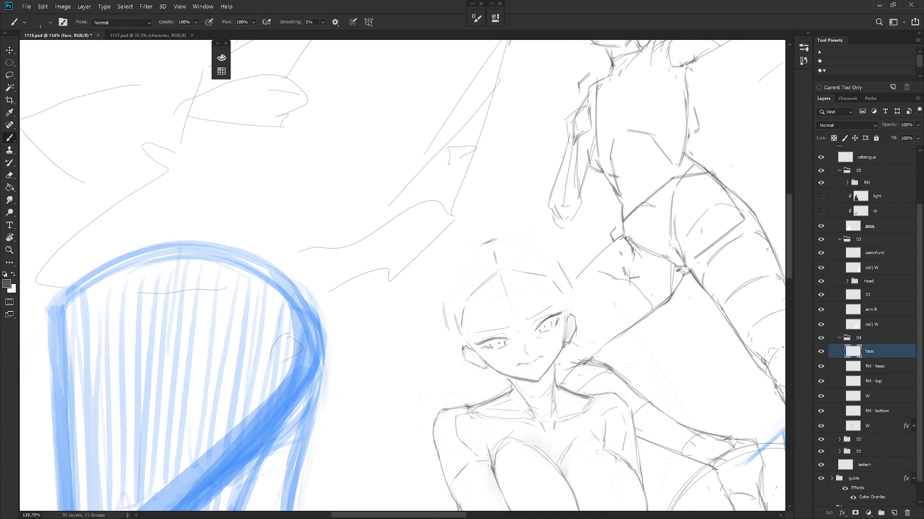
{"action": "scroll", "coordinate": [559, 382], "scroll_direction": "up", "scroll_amount": 3}
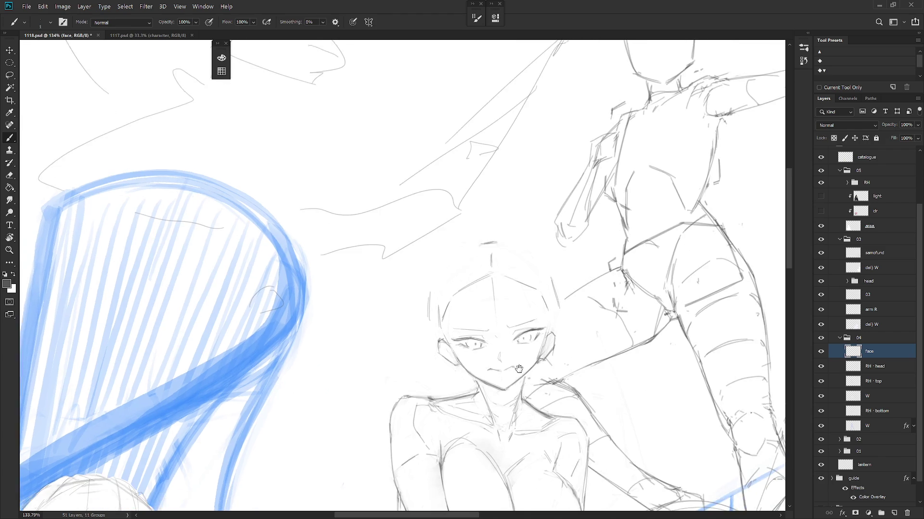
{"action": "key", "text": "l"}
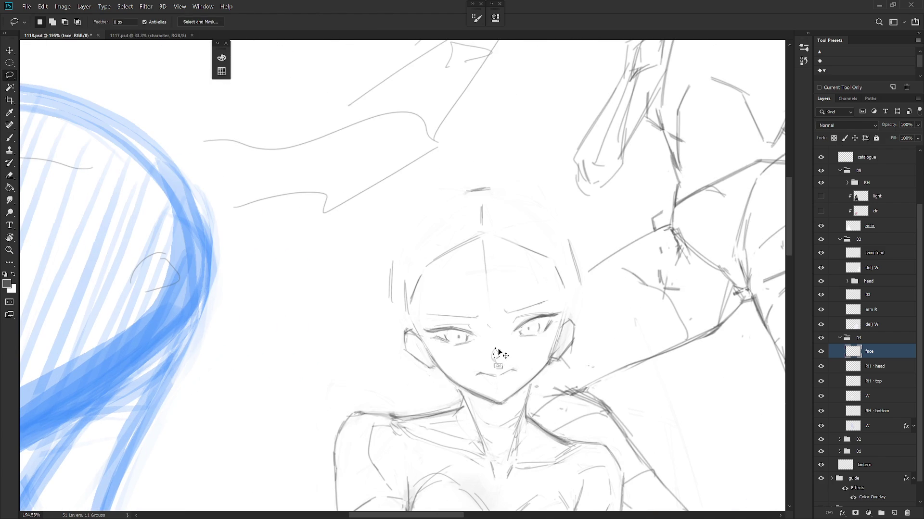
{"action": "key", "text": "b"}
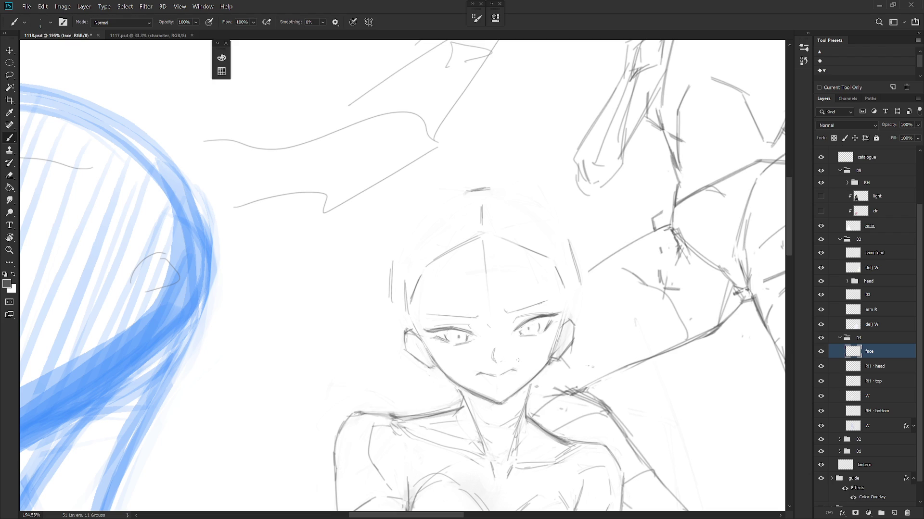
{"action": "scroll", "coordinate": [520, 371], "scroll_direction": "down", "scroll_amount": 4}
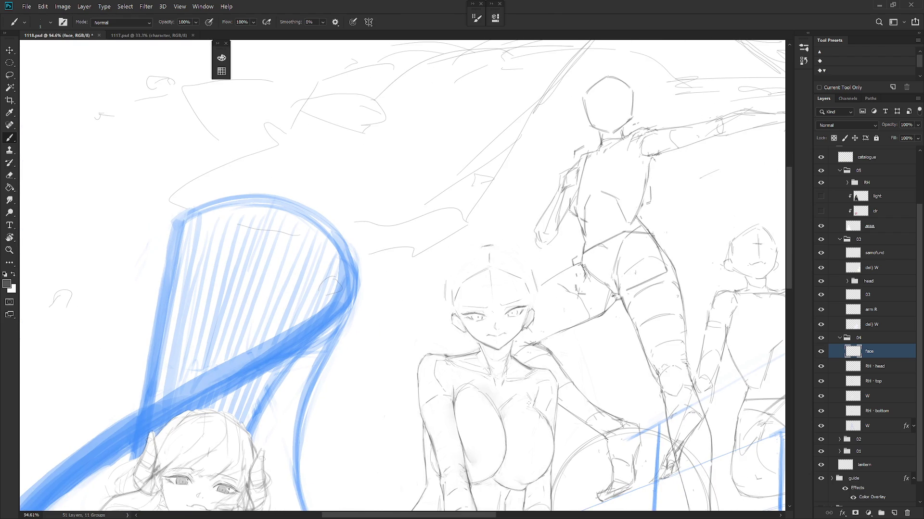
{"action": "scroll", "coordinate": [542, 409], "scroll_direction": "down", "scroll_amount": 3}
{"action": "mouse_move", "coordinate": [540, 425]}
{"action": "left_mouse_down"}
{"action": "mouse_move", "coordinate": [537, 399]}
{"action": "mouse_move", "coordinate": [534, 411]}
{"action": "left_mouse_up"}
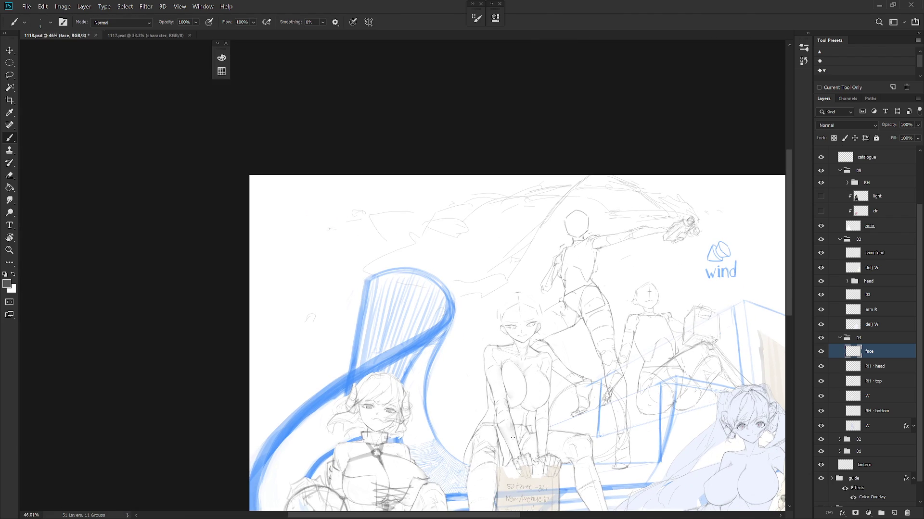
{"action": "left_click_drag", "start_coordinate": [517, 403], "coordinate": [449, 338]}
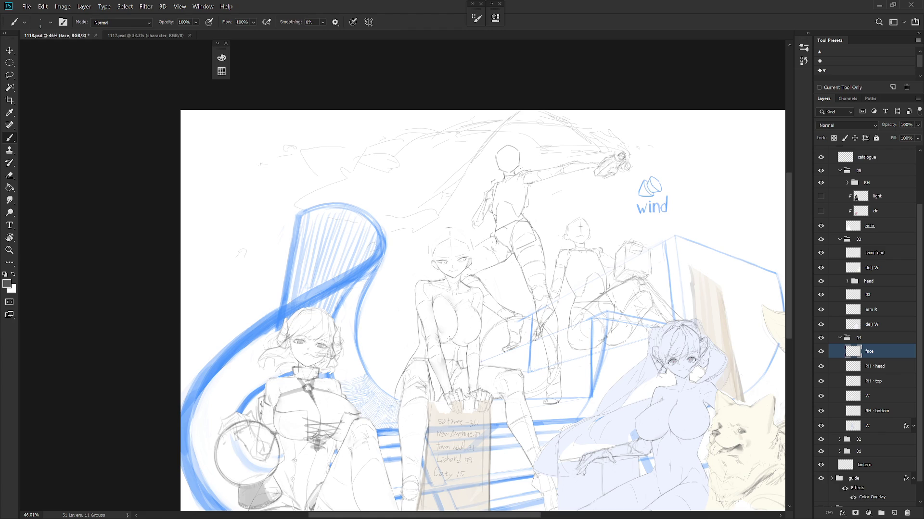
{"action": "scroll", "coordinate": [459, 244], "scroll_direction": "up", "scroll_amount": 5}
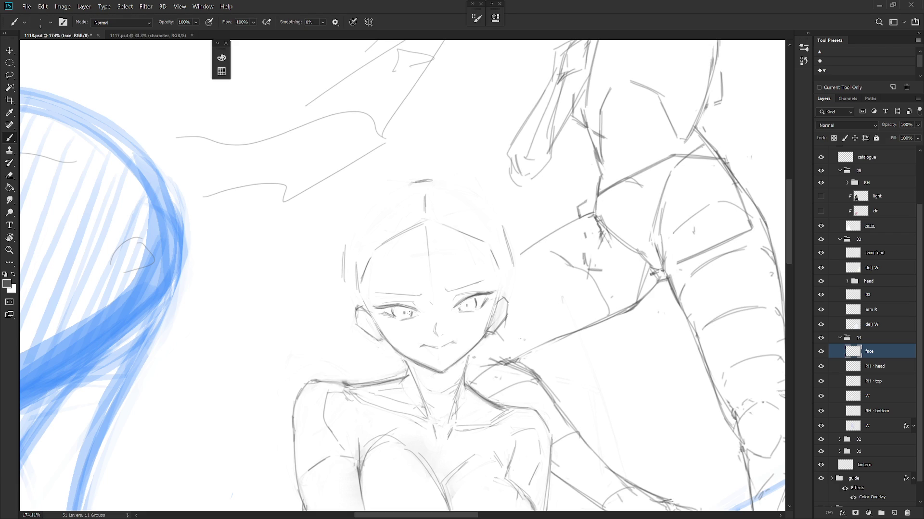
{"action": "key", "text": "ctrl+z"}
Step: Restore the eye edit, redraw small lines around the right eye, and check the whole drawing
{"action": "key", "text": "ctrl+shift+z"}
{"action": "mouse_move", "coordinate": [476, 301]}
{"action": "left_mouse_down"}
{"action": "mouse_move", "coordinate": [478, 312]}
{"action": "mouse_move", "coordinate": [476, 299]}
{"action": "left_mouse_up"}
{"action": "key", "text": "l"}
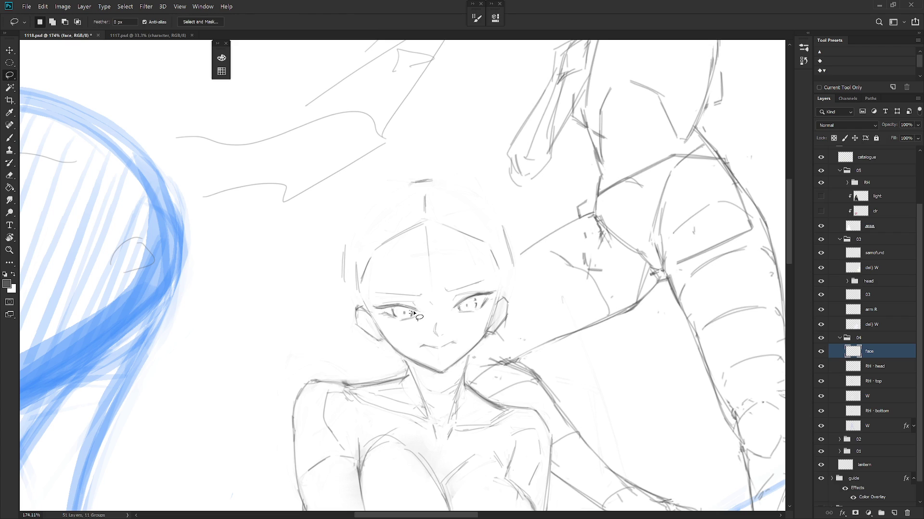
{"action": "key", "text": "b"}
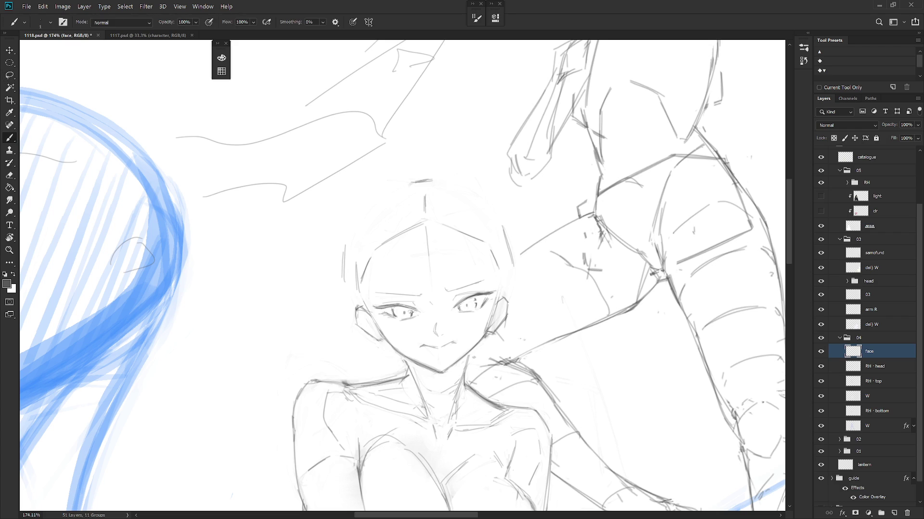
{"action": "key", "text": "ctrl+0"}
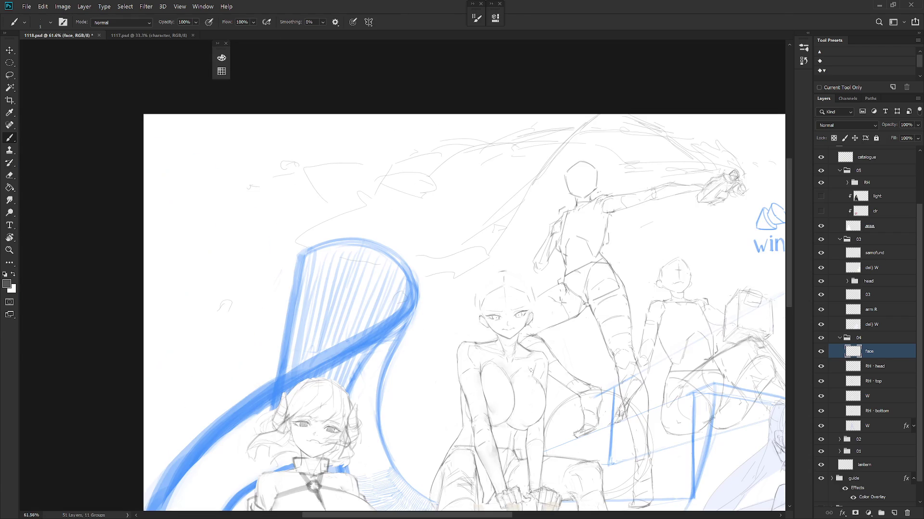
{"action": "left_click", "coordinate": [518, 286], "text": "ctrl"}
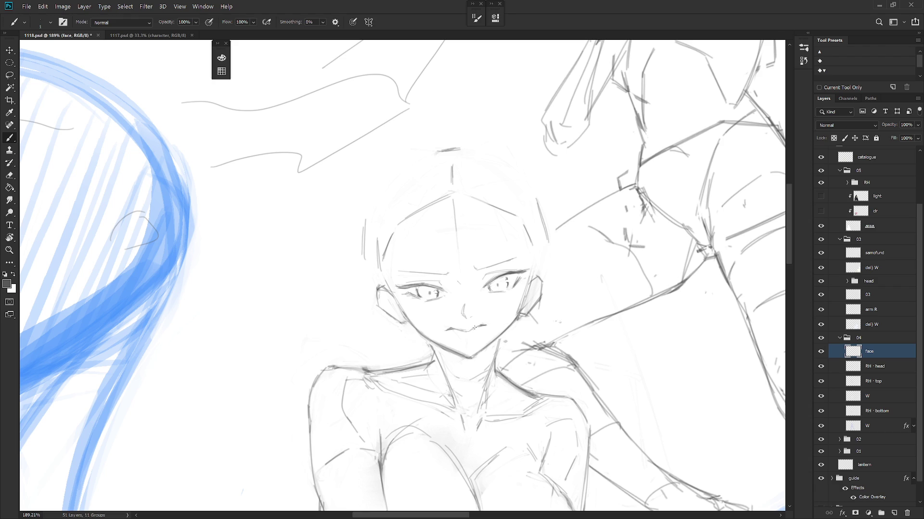
Step: Erase the small squiggle beside the mouth and clean up the wavy mouth line
{"action": "key", "text": "e"}
{"action": "left_click_drag", "start_coordinate": [476, 328], "coordinate": [479, 337]}
{"action": "key", "text": "b"}
{"action": "key", "text": "e"}
{"action": "left_click_drag", "start_coordinate": [469, 337], "coordinate": [486, 320]}
{"action": "key", "text": "b"}
Step: Set the view upright and hide the face layer to compare
{"action": "scroll", "coordinate": [528, 339], "scroll_direction": "down", "scroll_amount": 5}
{"action": "mouse_move", "coordinate": [531, 375]}
{"action": "left_mouse_down"}
{"action": "mouse_move", "coordinate": [496, 394]}
{"action": "mouse_move", "coordinate": [522, 374]}
{"action": "mouse_move", "coordinate": [481, 336]}
{"action": "mouse_move", "coordinate": [522, 374]}
{"action": "left_mouse_up"}
{"action": "scroll", "coordinate": [496, 393], "scroll_direction": "up", "scroll_amount": 5}
{"action": "key", "text": "r"}
{"action": "key", "text": "e"}
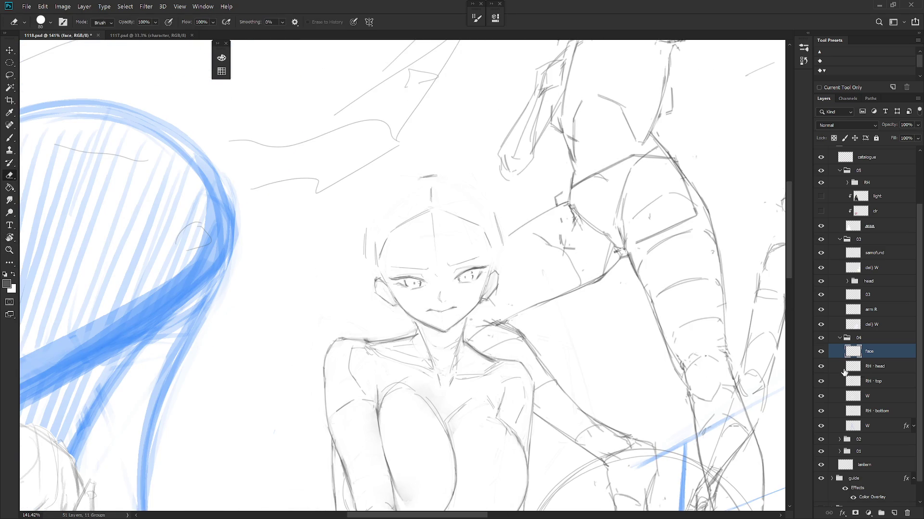
{"action": "left_click", "coordinate": [820, 352]}
Step: Show the face layer again, select RH · head, and zoom in with the view tilted along the chin
{"action": "left_click", "coordinate": [820, 351]}
{"action": "left_click", "coordinate": [433, 326], "text": "ctrl"}
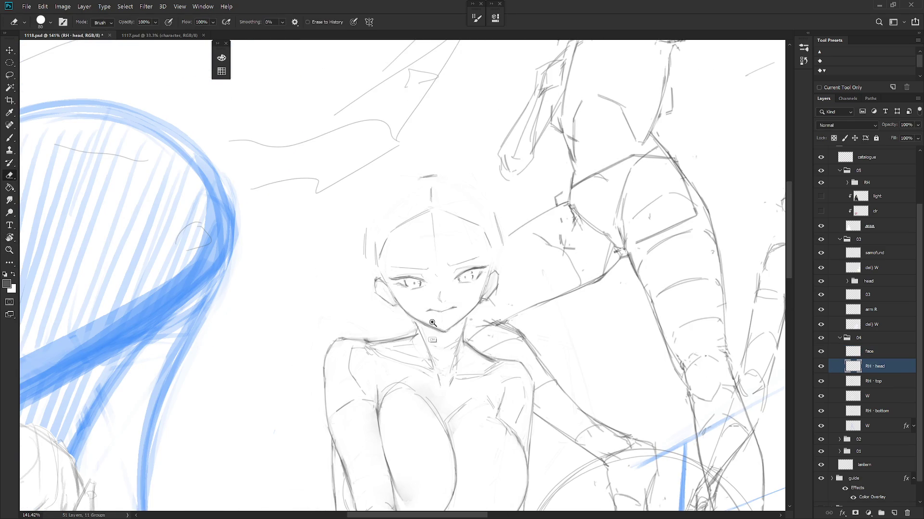
{"action": "scroll", "coordinate": [433, 325], "scroll_direction": "up", "scroll_amount": 3}
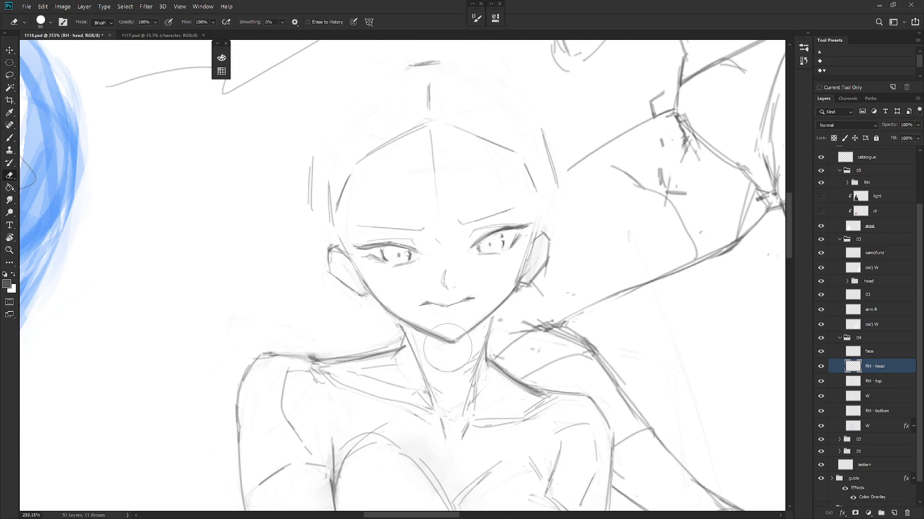
{"action": "left_click_drag", "start_coordinate": [444, 347], "coordinate": [389, 347]}
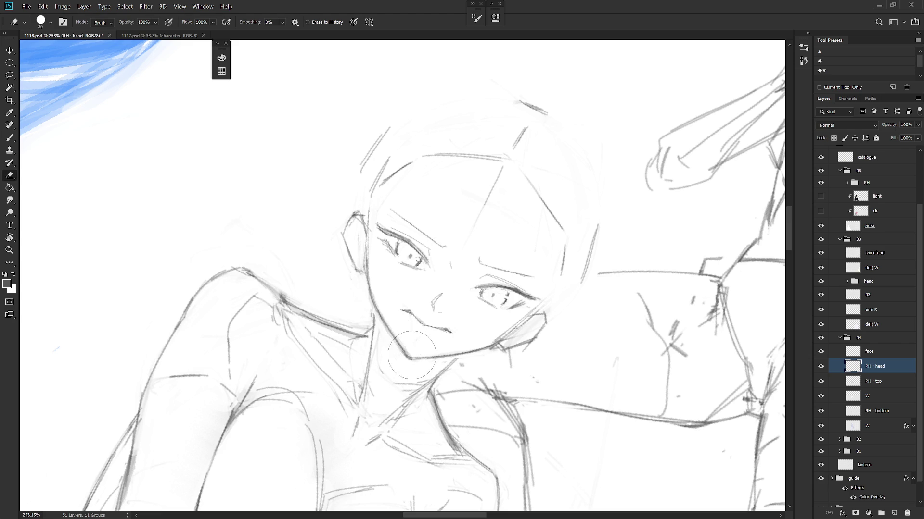
{"action": "left_click_drag", "start_coordinate": [392, 310], "coordinate": [495, 268]}
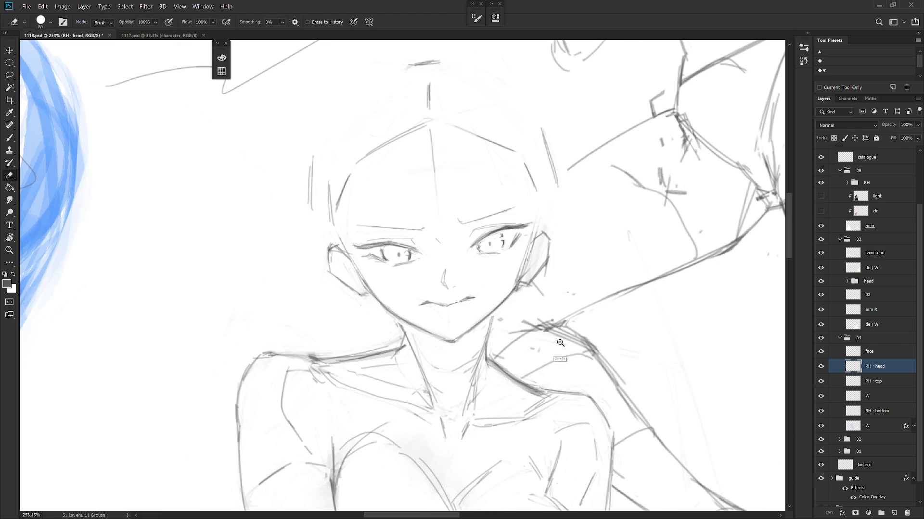
{"action": "scroll", "coordinate": [558, 337], "scroll_direction": "down", "scroll_amount": 10}
Step: Erase and redraw the jaw and cheek lines on RH · head, undoing one stray cheek stroke
{"action": "key", "text": "b"}
{"action": "scroll", "coordinate": [559, 336], "scroll_direction": "up", "scroll_amount": 3}
{"action": "mouse_move", "coordinate": [675, 416]}
{"action": "left_mouse_down"}
{"action": "mouse_move", "coordinate": [574, 399]}
{"action": "mouse_move", "coordinate": [536, 404]}
{"action": "left_mouse_up"}
{"action": "scroll", "coordinate": [622, 293], "scroll_direction": "up", "scroll_amount": 5}
{"action": "mouse_move", "coordinate": [579, 341]}
{"action": "left_mouse_down"}
{"action": "mouse_move", "coordinate": [488, 289]}
{"action": "mouse_move", "coordinate": [385, 248]}
{"action": "mouse_move", "coordinate": [444, 326]}
{"action": "left_mouse_up"}
{"action": "key", "text": "e"}
{"action": "key", "text": "b"}
{"action": "key", "text": "ctrl+z"}
{"action": "key", "text": "e"}
{"action": "key", "text": "b"}
{"action": "key", "text": "r"}
{"action": "left_click_drag", "start_coordinate": [516, 290], "coordinate": [540, 359]}
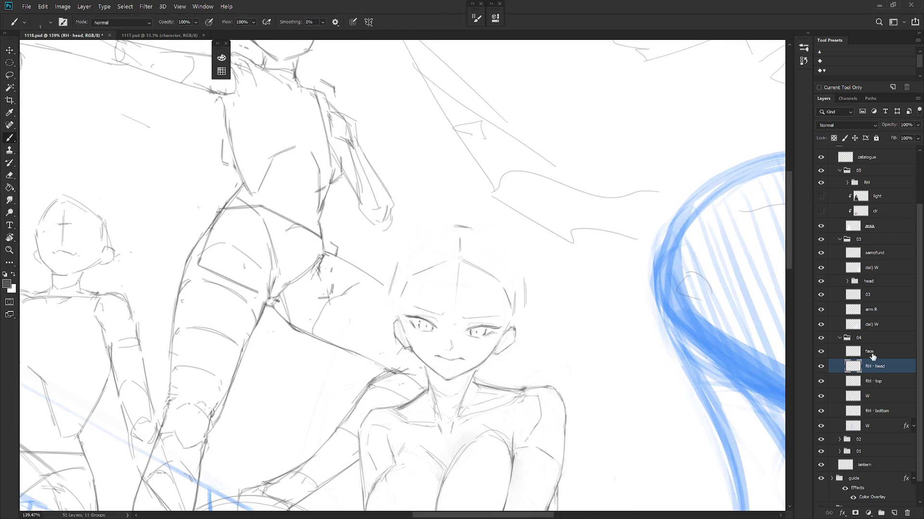
Step: On the face layer, lasso one of the girl's eyes and rotate it slightly
{"action": "left_click", "coordinate": [869, 351]}
{"action": "scroll", "coordinate": [459, 318], "scroll_direction": "up", "scroll_amount": 2}
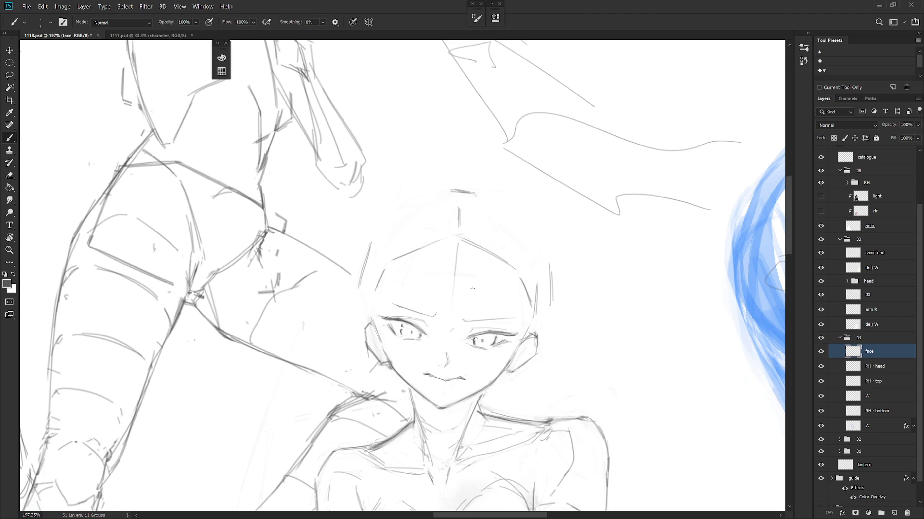
{"action": "key", "text": "l"}
{"action": "mouse_move", "coordinate": [429, 344]}
{"action": "left_mouse_down"}
{"action": "mouse_move", "coordinate": [437, 328]}
{"action": "mouse_move", "coordinate": [393, 315]}
{"action": "mouse_move", "coordinate": [430, 352]}
{"action": "left_mouse_up"}
{"action": "key", "text": "ctrl+t"}
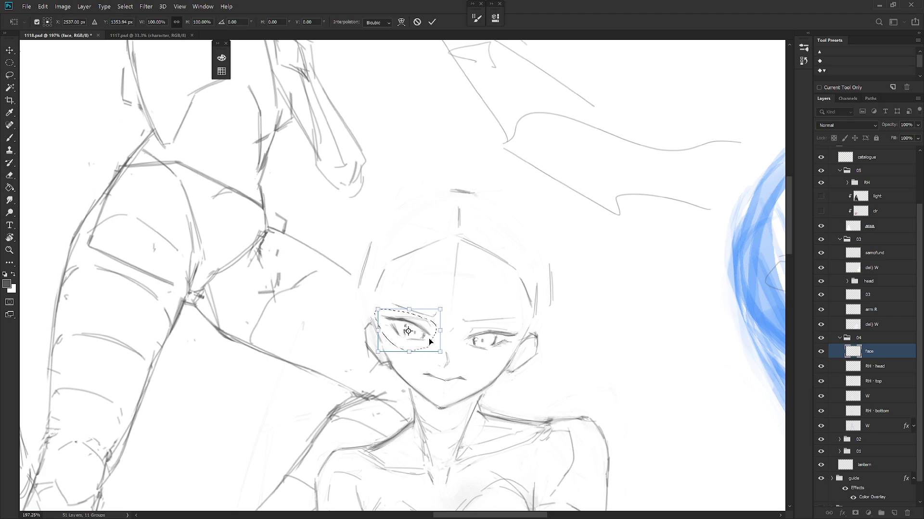
{"action": "left_click_drag", "start_coordinate": [463, 321], "coordinate": [461, 309]}
{"action": "key", "text": "Return"}
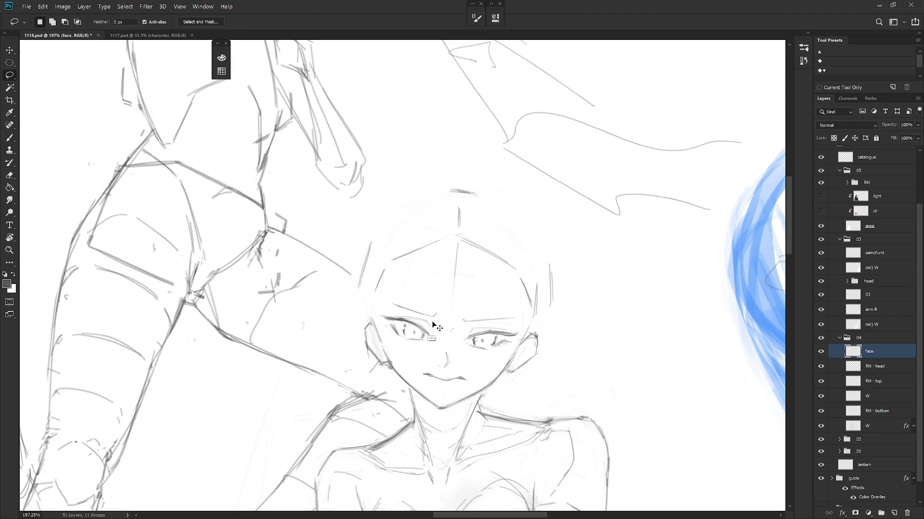
Step: Reselect the same eye and nudge it up and to the left
{"action": "mouse_move", "coordinate": [378, 314]}
{"action": "left_mouse_down"}
{"action": "mouse_move", "coordinate": [405, 352]}
{"action": "mouse_move", "coordinate": [400, 337]}
{"action": "mouse_move", "coordinate": [485, 271]}
{"action": "left_mouse_up"}
{"action": "key", "text": "ctrl+t"}
{"action": "key", "text": "Return"}
{"action": "key", "text": "b"}
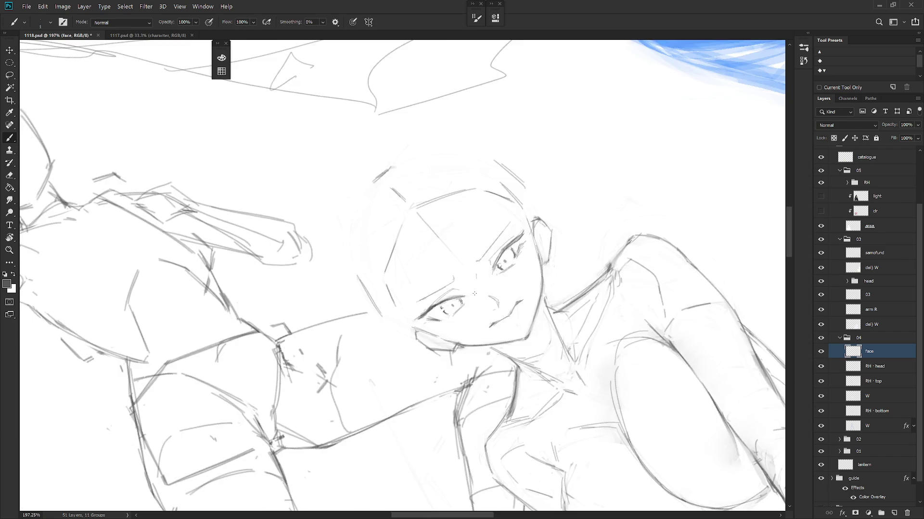
Step: Reset the view rotation and flip the canvas back to normal to check the face
{"action": "key", "text": "ctrl+0"}
{"action": "scroll", "coordinate": [582, 377], "scroll_direction": "down", "scroll_amount": 3}
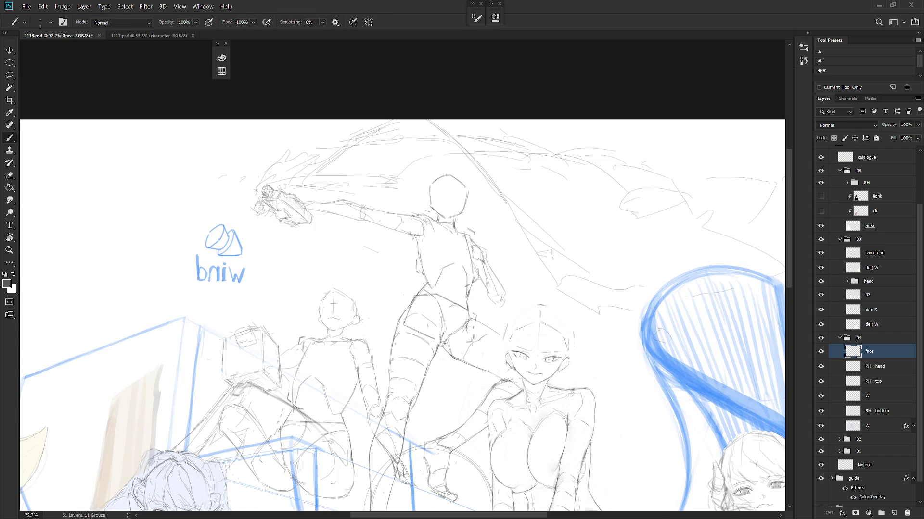
{"action": "key", "text": "h"}
{"action": "scroll", "coordinate": [439, 351], "scroll_direction": "up", "scroll_amount": 3}
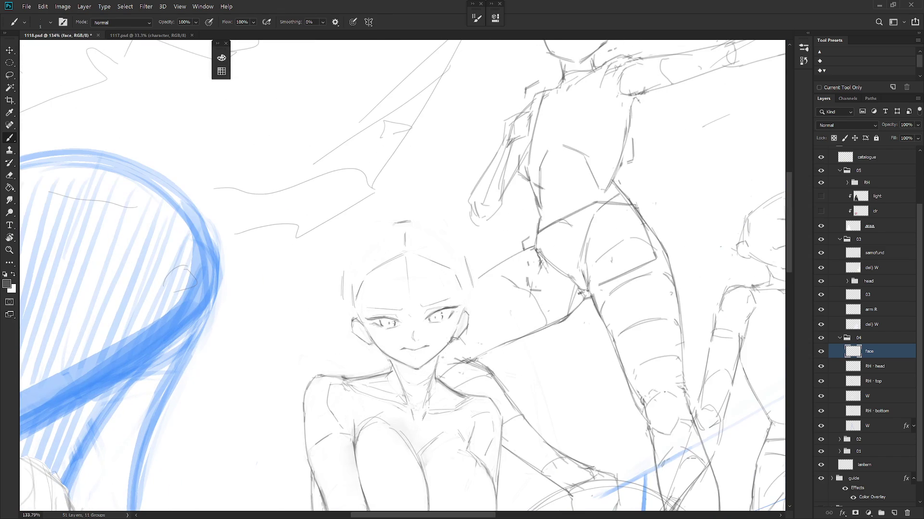
{"action": "left_click_drag", "start_coordinate": [455, 370], "coordinate": [529, 380]}
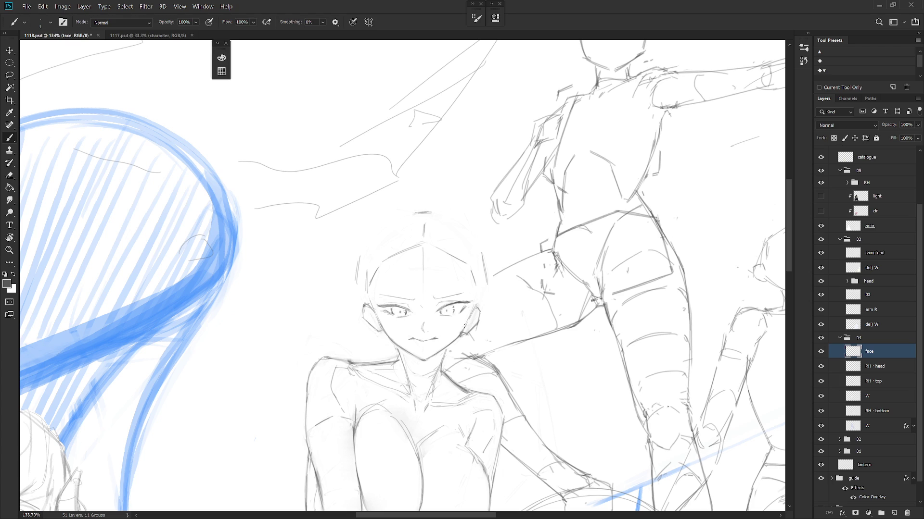
{"action": "key", "text": "e"}
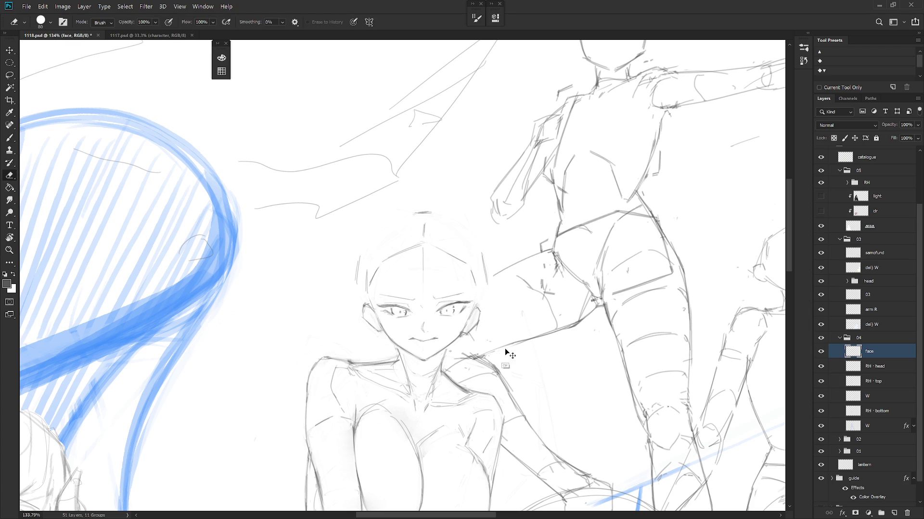
Step: On RH · head, alternate eraser and brush to touch up lines near the eye
{"action": "left_click", "coordinate": [884, 367]}
{"action": "key", "text": "b"}
{"action": "key", "text": "e"}
{"action": "key", "text": "b"}
{"action": "key", "text": "e"}
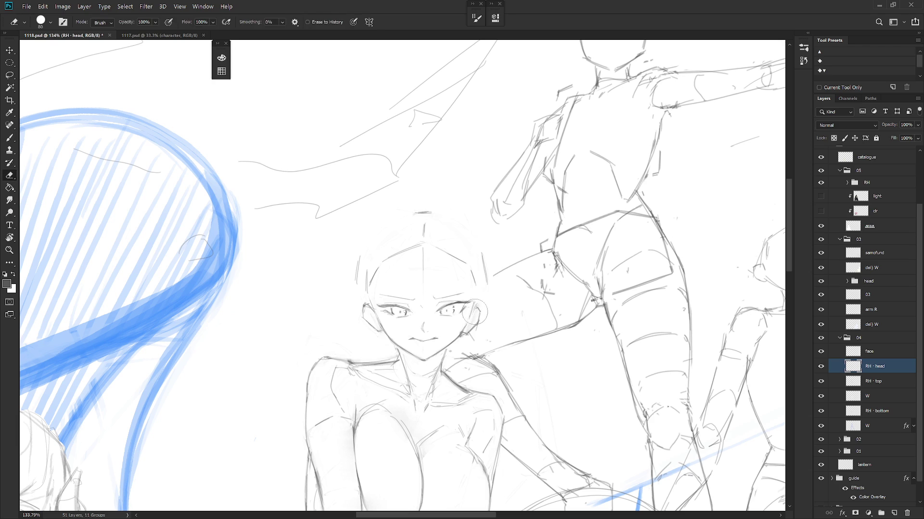
{"action": "key", "text": "b"}
{"action": "key", "text": "e"}
{"action": "key", "text": "b"}
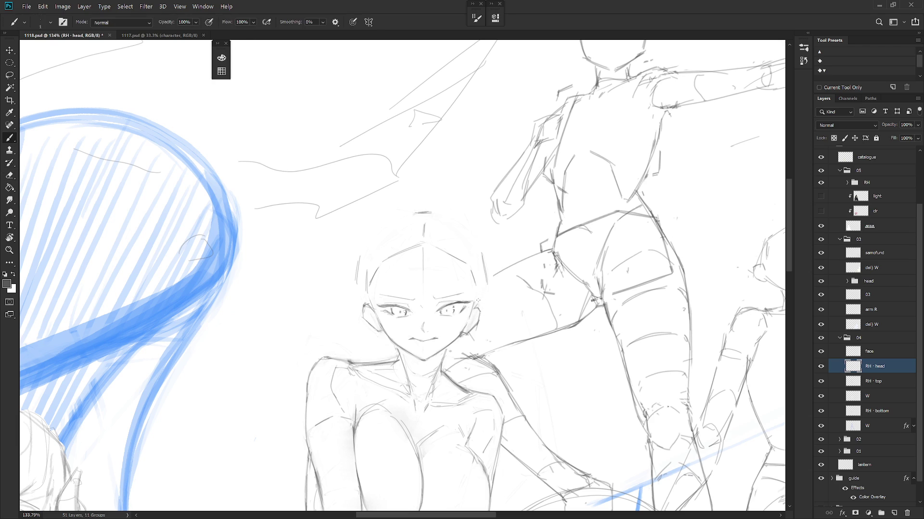
{"action": "key", "text": "e"}
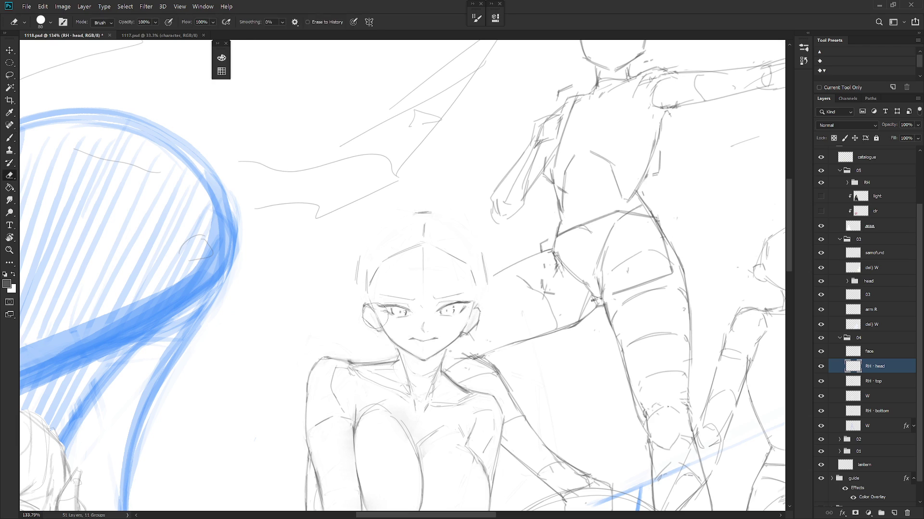
{"action": "key", "text": "b"}
{"action": "key", "text": "e"}
{"action": "key", "text": "b"}
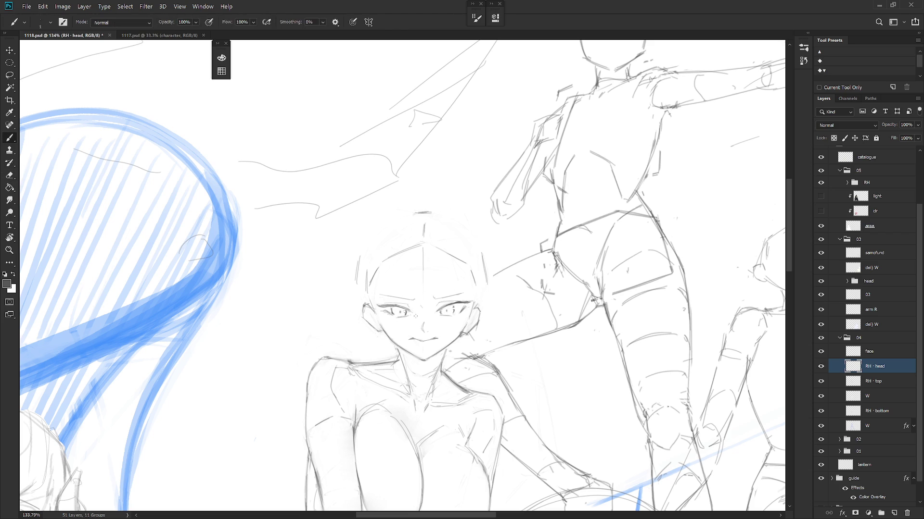
Step: Rotate the view level and touch up the eye strokes on the face layer
{"action": "scroll", "coordinate": [529, 371], "scroll_direction": "down", "scroll_amount": 5}
{"action": "scroll", "coordinate": [531, 378], "scroll_direction": "up", "scroll_amount": 6}
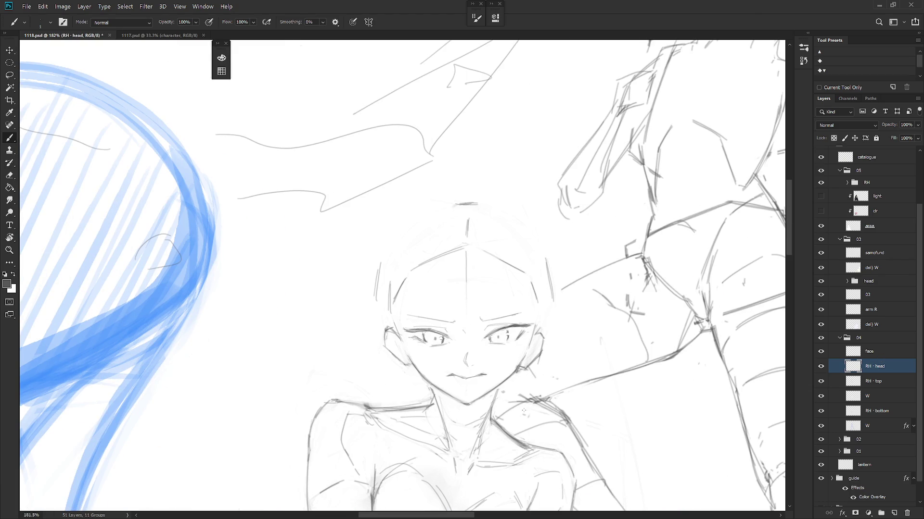
{"action": "left_click_drag", "start_coordinate": [577, 337], "coordinate": [573, 270]}
{"action": "left_click", "coordinate": [878, 356]}
{"action": "key", "text": "e"}
{"action": "key", "text": "b"}
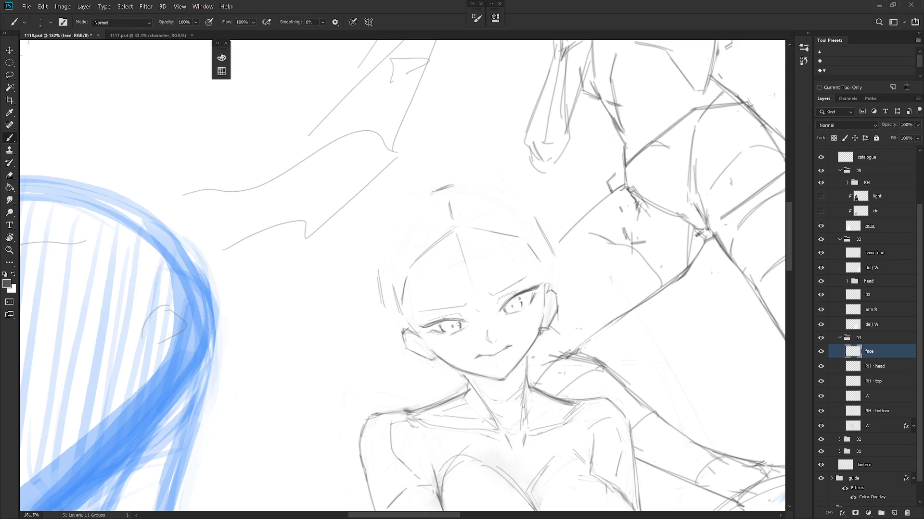
{"action": "left_click_drag", "start_coordinate": [544, 289], "coordinate": [522, 328]}
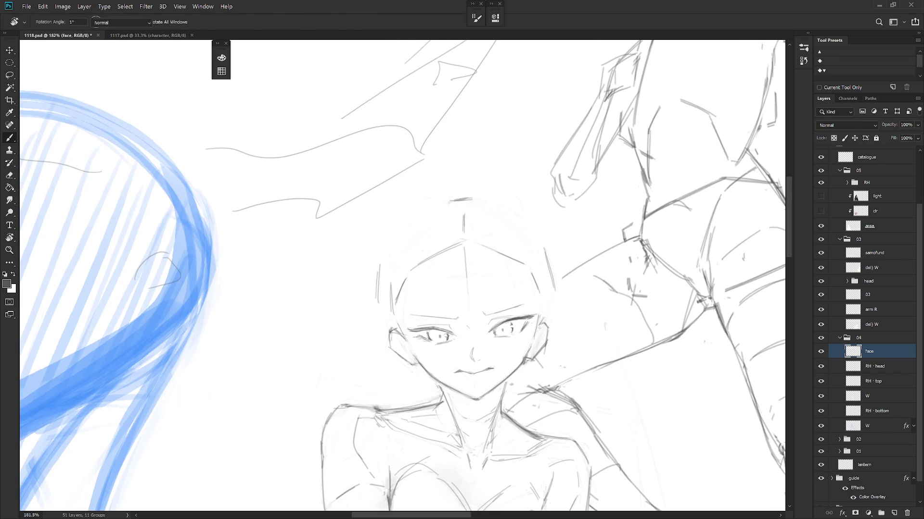
Step: Erase the dark strokes at the eye's outer corner and zoom in closer
{"action": "key", "text": "e"}
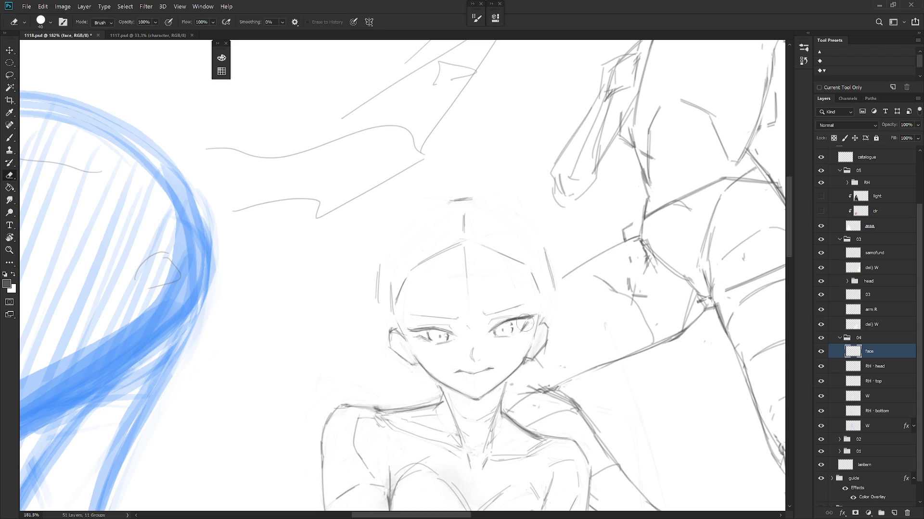
{"action": "left_click_drag", "start_coordinate": [522, 323], "coordinate": [527, 332]}
{"action": "key", "text": "b"}
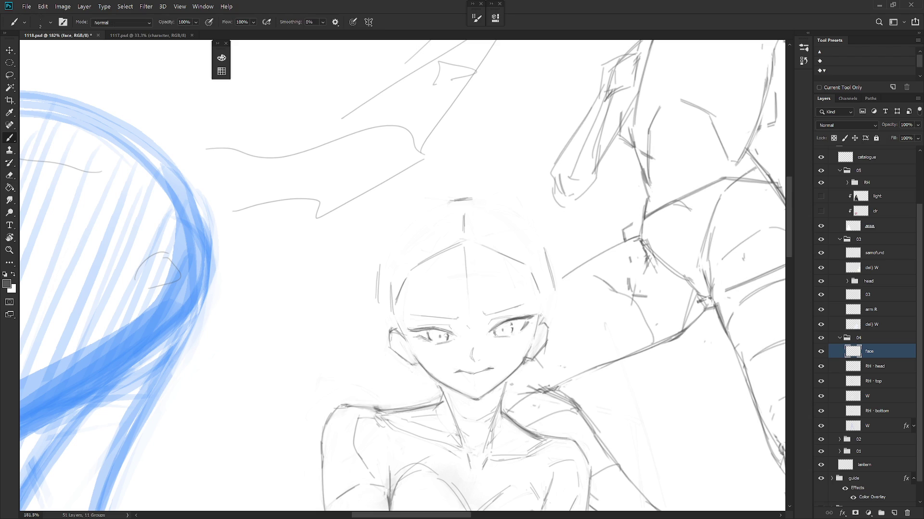
{"action": "scroll", "coordinate": [540, 321], "scroll_direction": "down", "scroll_amount": 5}
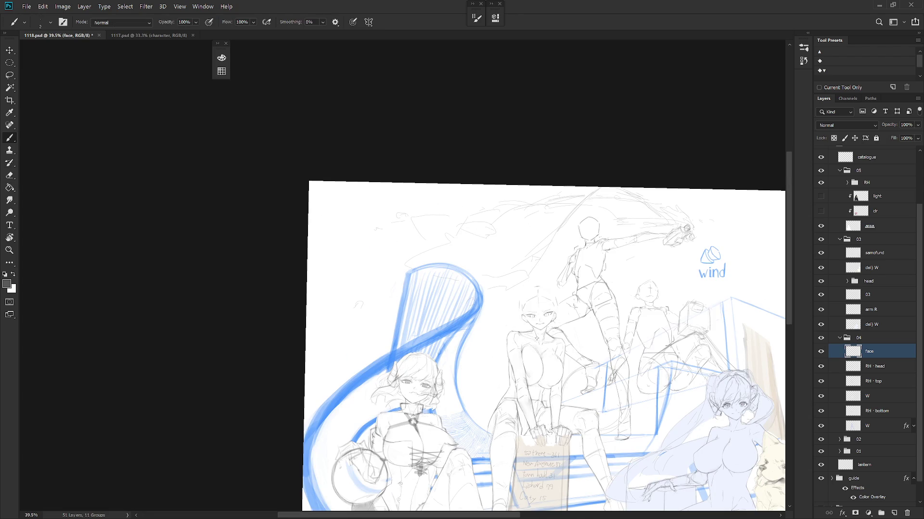
{"action": "scroll", "coordinate": [542, 321], "scroll_direction": "up", "scroll_amount": 2}
{"action": "scroll", "coordinate": [550, 310], "scroll_direction": "up", "scroll_amount": 2}
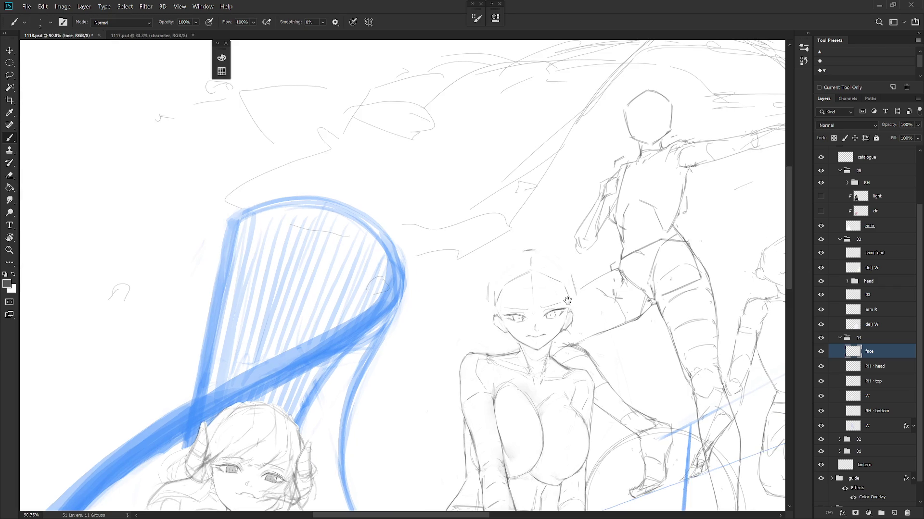
{"action": "scroll", "coordinate": [564, 307], "scroll_direction": "up", "scroll_amount": 1}
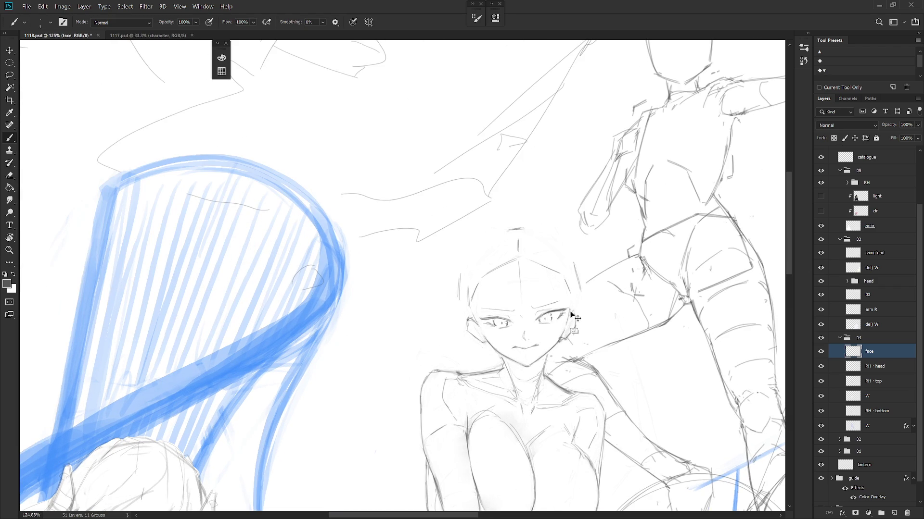
{"action": "scroll", "coordinate": [564, 313], "scroll_direction": "up", "scroll_amount": 3}
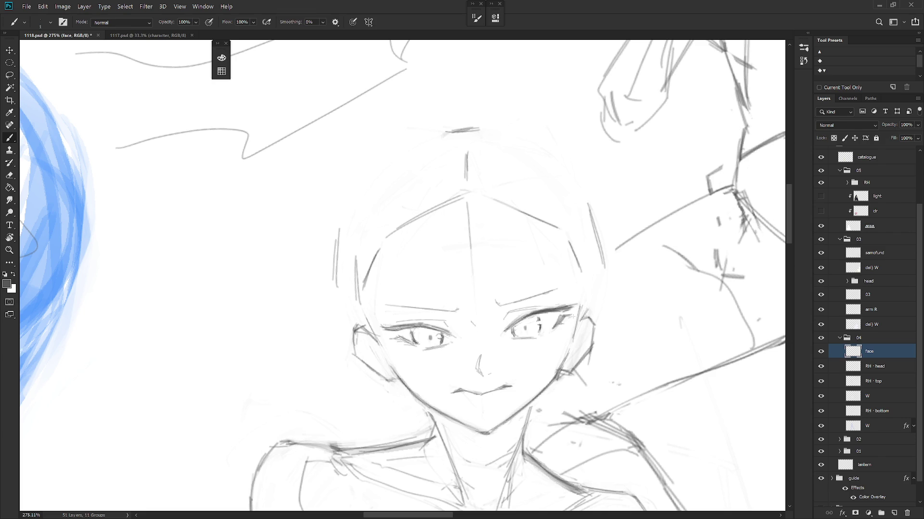
Step: Rotate the view along the eye and add small lash strokes, undoing a stray one
{"action": "mouse_move", "coordinate": [478, 375]}
{"action": "left_mouse_down"}
{"action": "mouse_move", "coordinate": [395, 401]}
{"action": "mouse_move", "coordinate": [344, 386]}
{"action": "mouse_move", "coordinate": [413, 400]}
{"action": "mouse_move", "coordinate": [383, 311]}
{"action": "mouse_move", "coordinate": [387, 319]}
{"action": "mouse_move", "coordinate": [544, 312]}
{"action": "mouse_move", "coordinate": [557, 330]}
{"action": "mouse_move", "coordinate": [476, 413]}
{"action": "left_mouse_up"}
{"action": "key", "text": "r"}
{"action": "key", "text": "ctrl+z"}
{"action": "key", "text": "r"}
{"action": "key", "text": "b"}
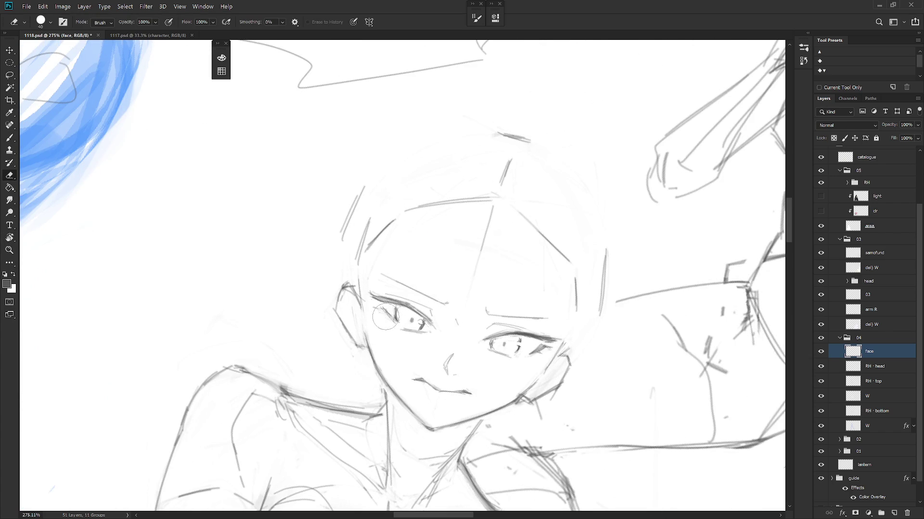